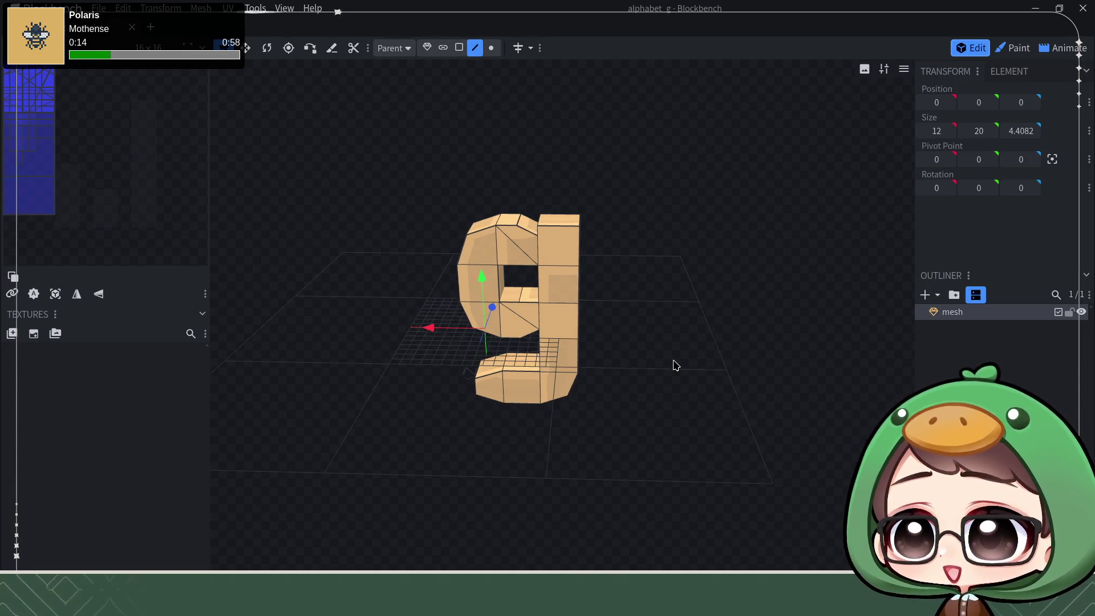
scroll(673, 365, "up", 3)
- Tilt the view around the g model, then start a fresh New Tab screen
mouse_move(633, 398)
left_mouse_down()
mouse_move(646, 343)
mouse_move(768, 378)
mouse_move(770, 349)
mouse_move(760, 347)
mouse_move(760, 386)
mouse_move(788, 357)
mouse_move(769, 352)
left_mouse_up()
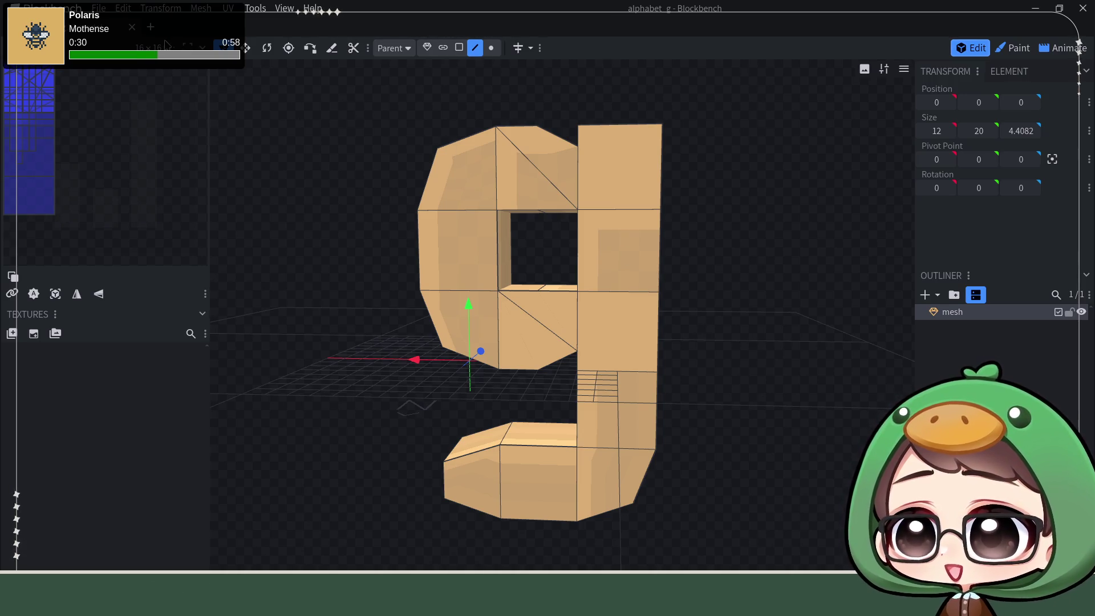
left_click(150, 27)
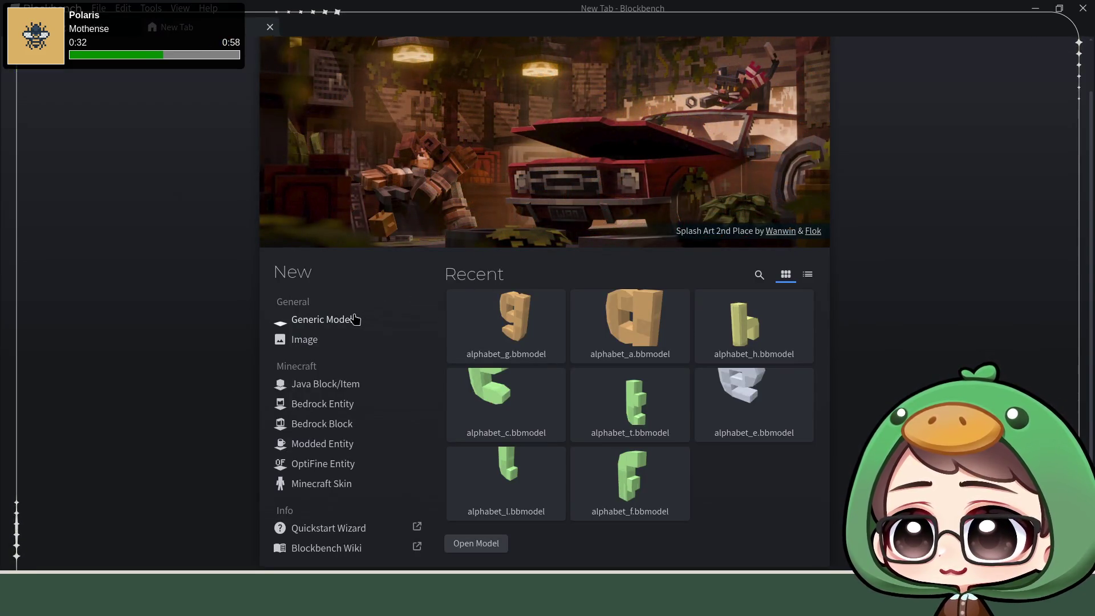
- Create a new empty Generic Model project named alphabet_m
left_click(355, 320)
left_click(588, 541)
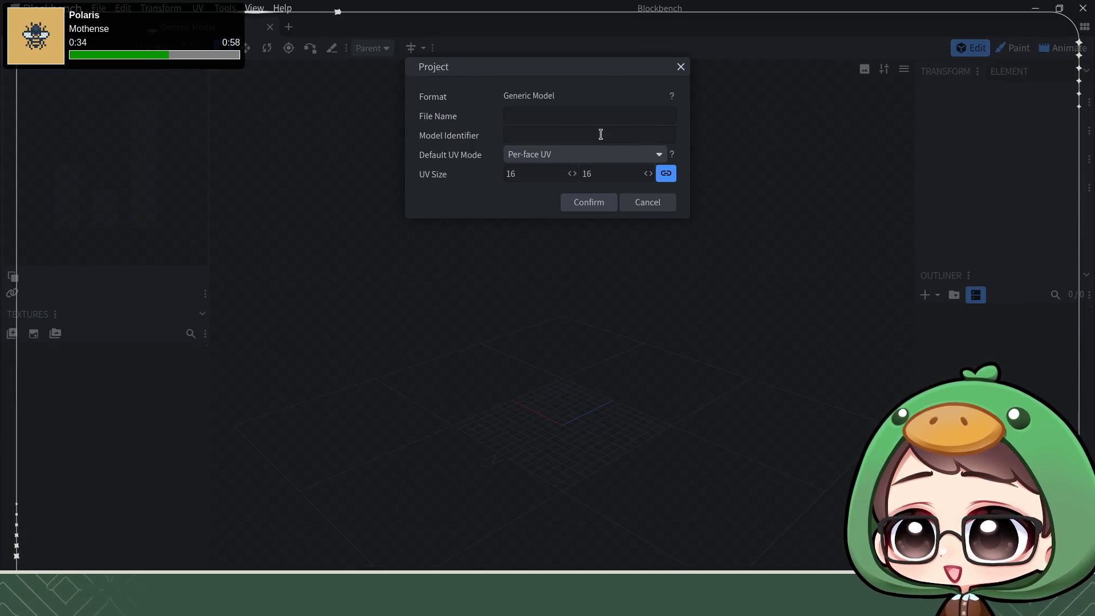
type("alph")
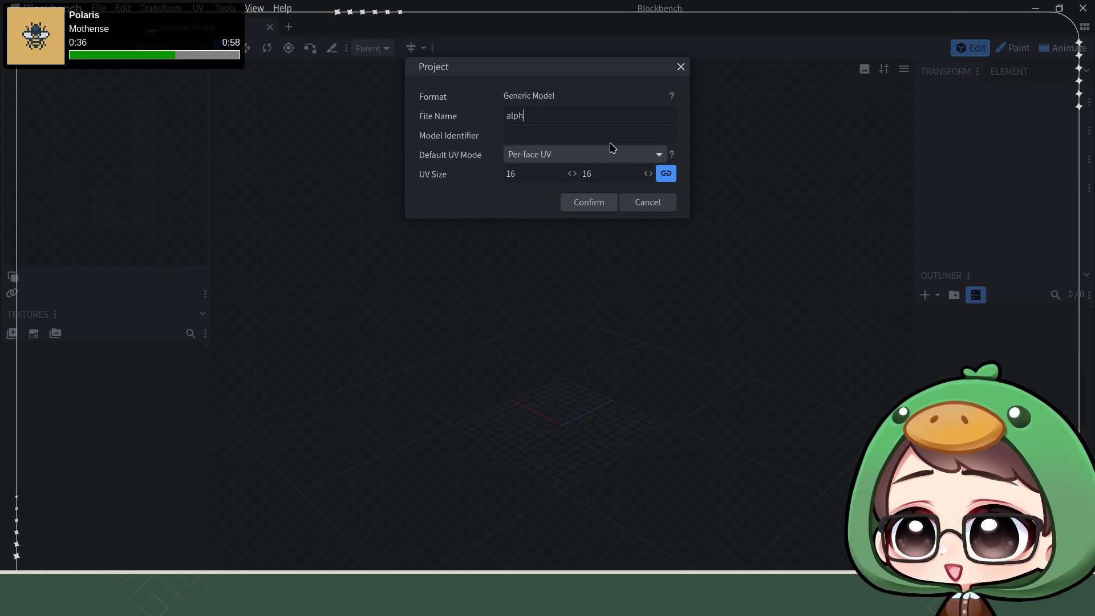
type("abet_m")
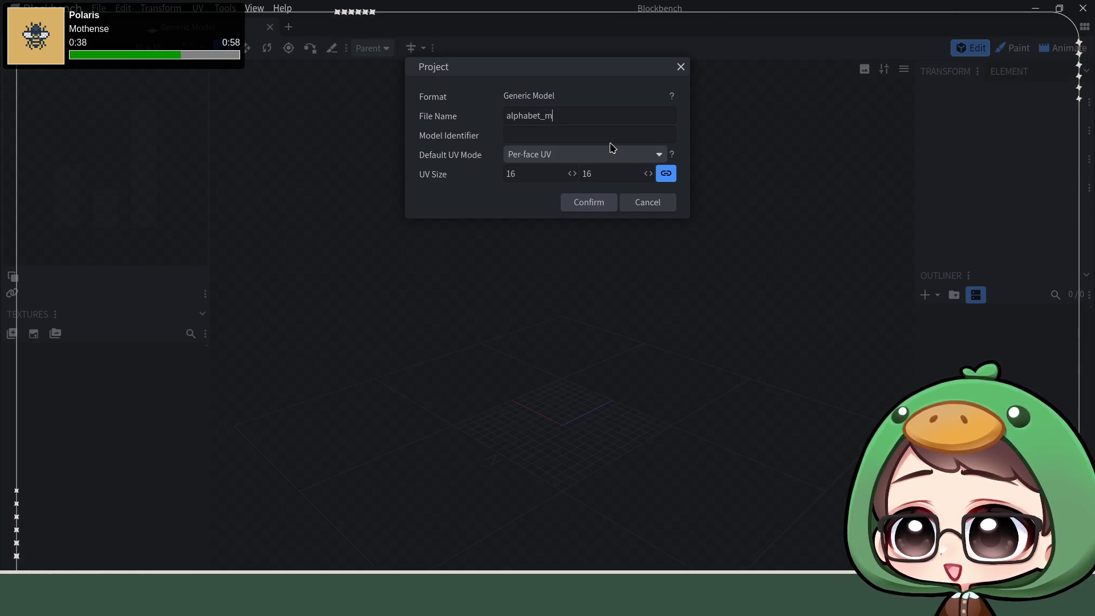
key("Return")
left_click(931, 296)
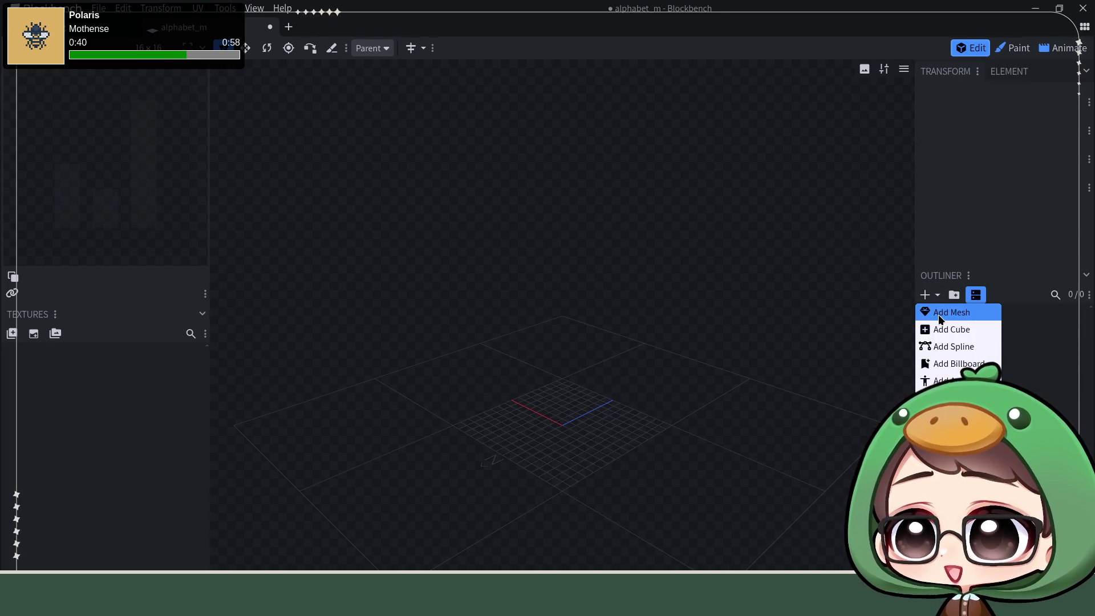
- Add a 4 by 12 box mesh to the project and view it from the side
left_click(939, 314)
left_click(586, 165)
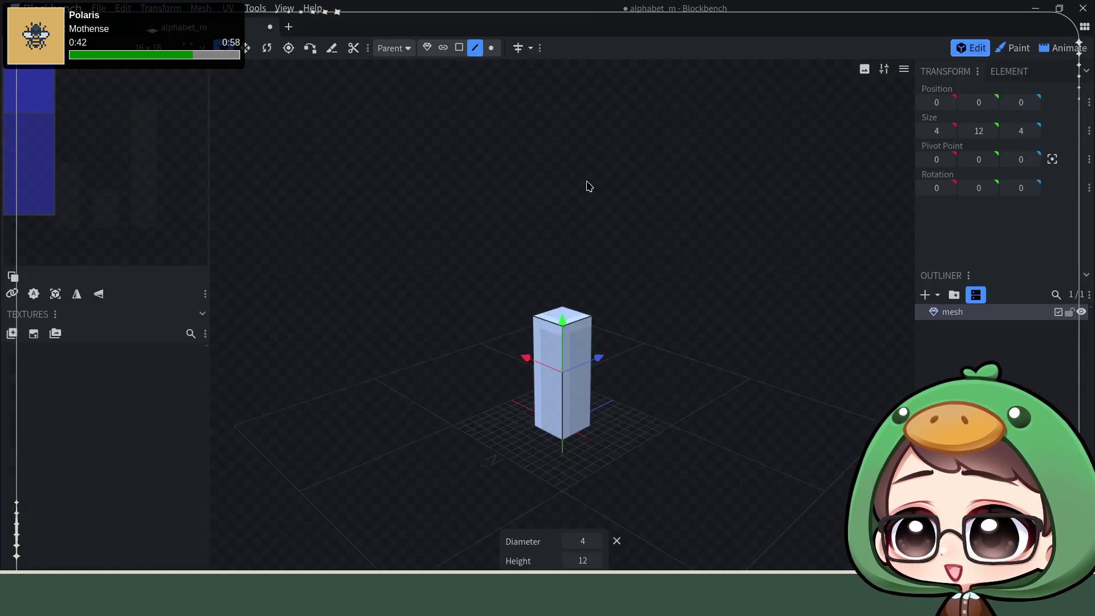
left_click_drag(587, 183, 622, 326)
scroll(650, 445, "up", 3)
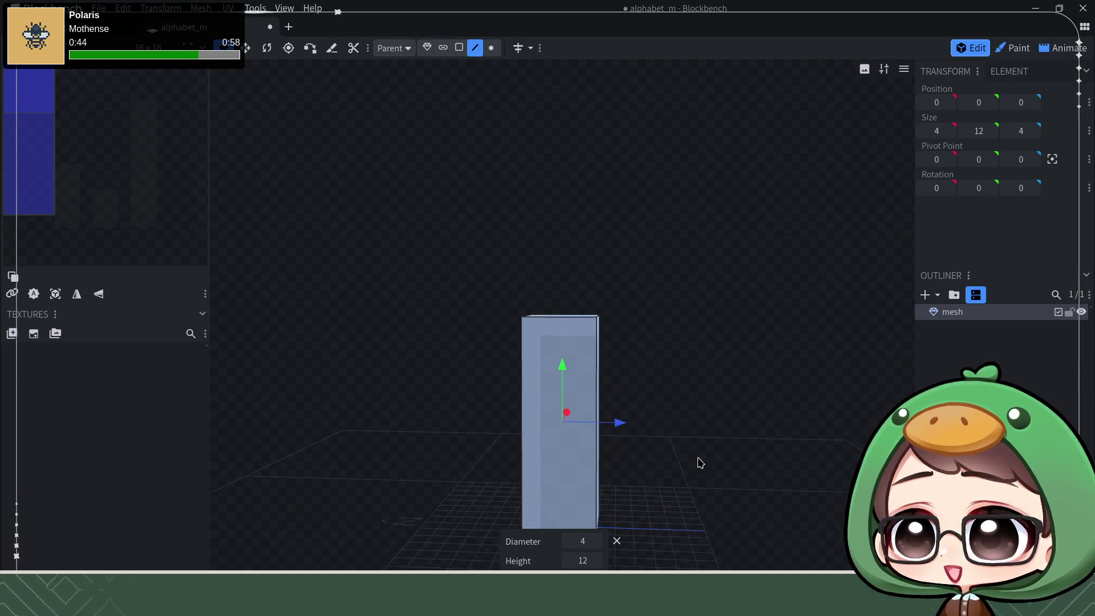
left_click_drag(697, 460, 553, 335)
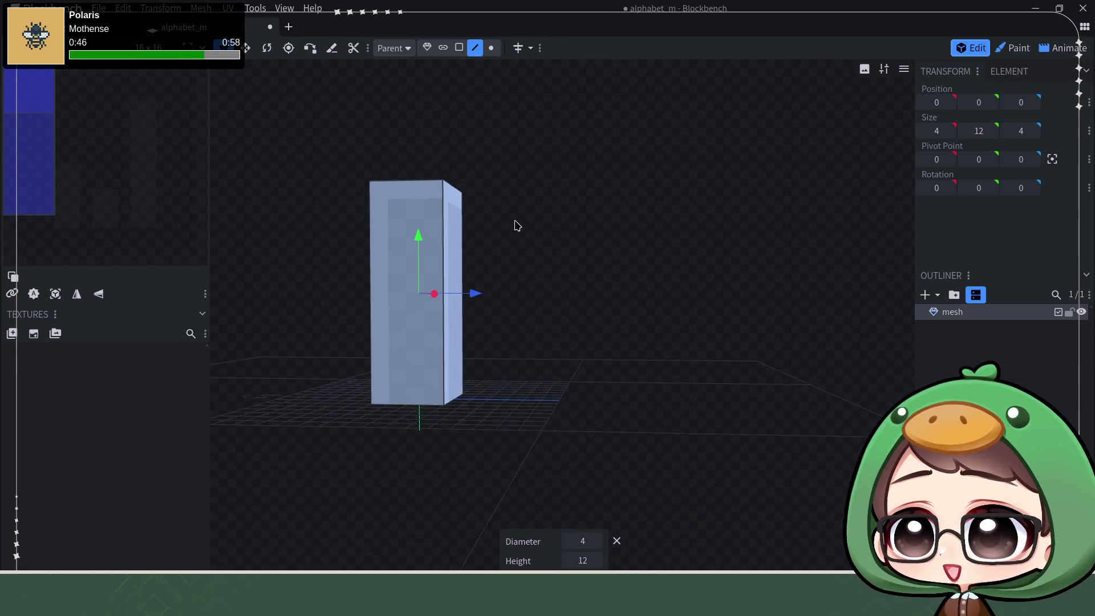
left_click_drag(515, 225, 512, 198)
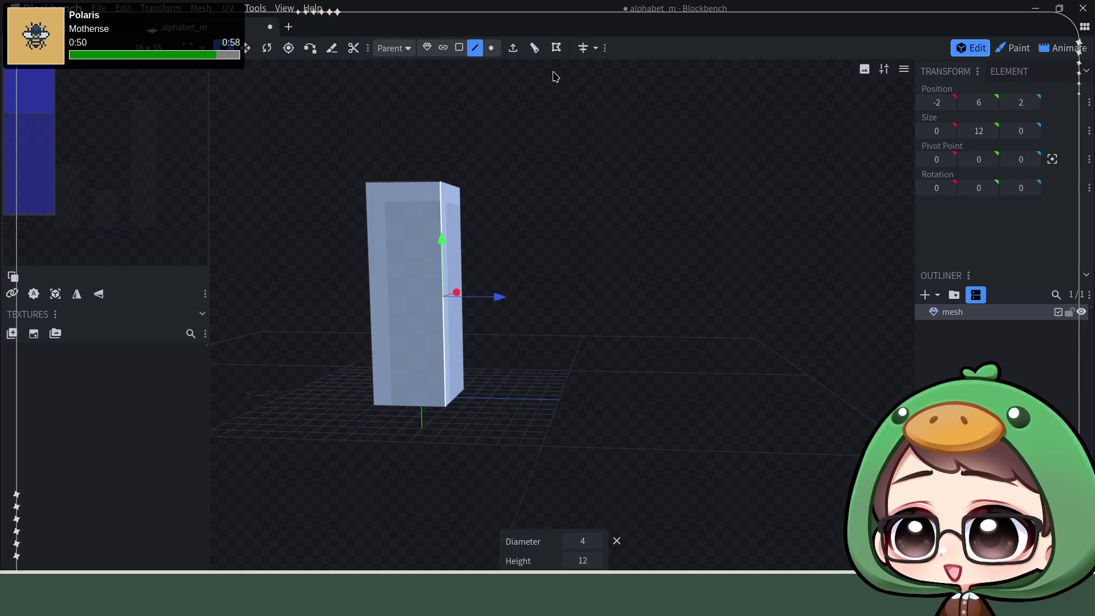
- Cut a horizontal edge loop around the box, splitting it into upper and lower parts
left_click(535, 49)
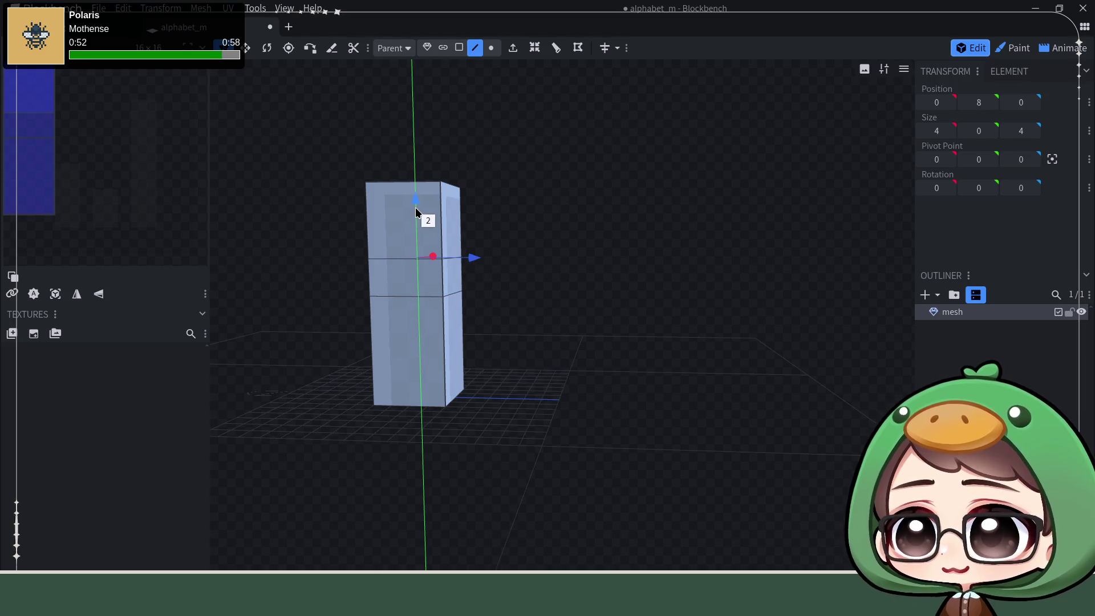
left_click(415, 207)
mouse_move(591, 242)
left_mouse_down()
mouse_move(551, 252)
mouse_move(572, 215)
mouse_move(604, 234)
left_mouse_up()
scroll(551, 253, "up", 2)
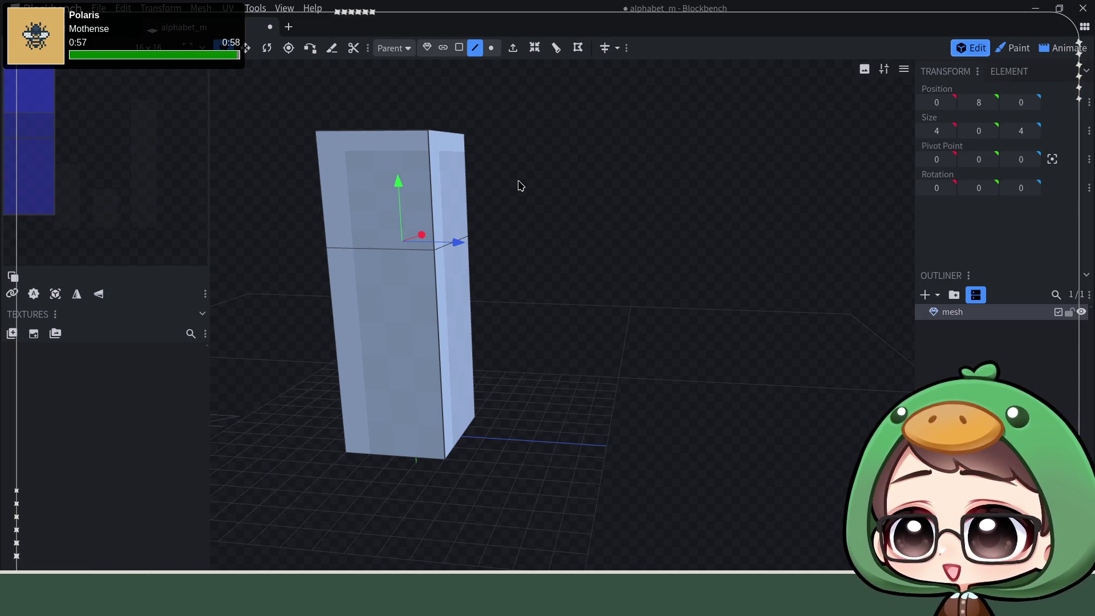
left_click(464, 182)
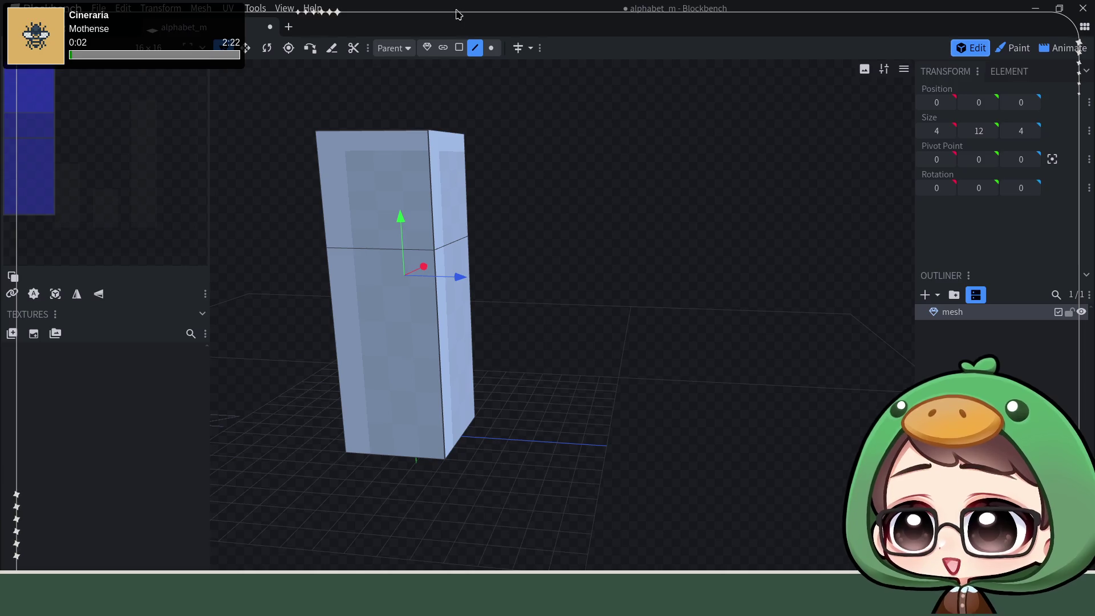
left_click(458, 46)
- Extrude the box's upper side face out to Z 14, forming a long horizontal arm
left_click(436, 157)
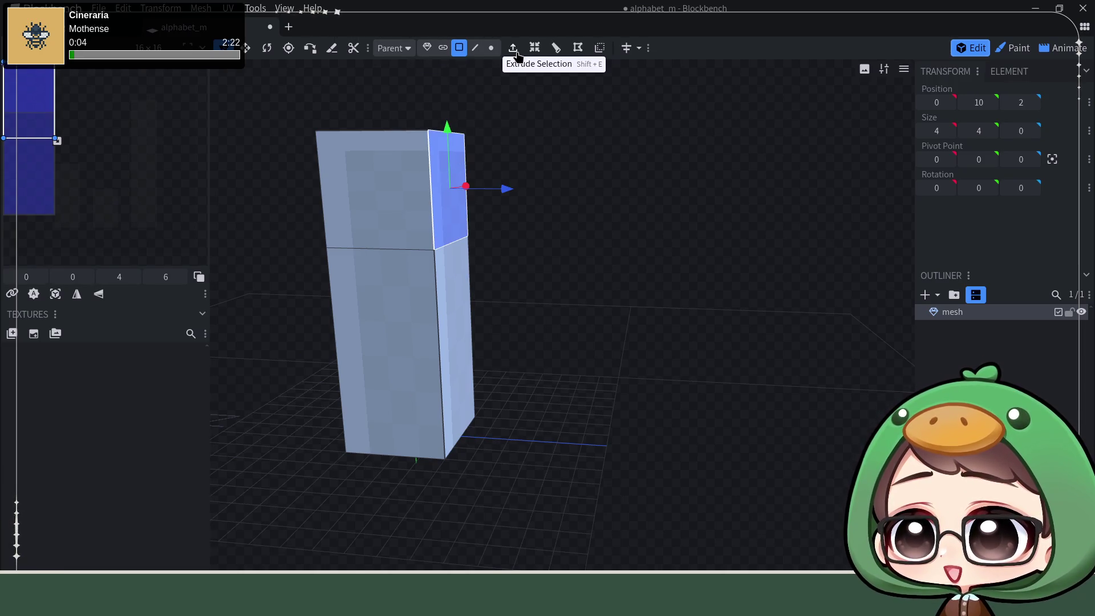
left_click(513, 48)
left_click_drag(534, 193, 607, 197)
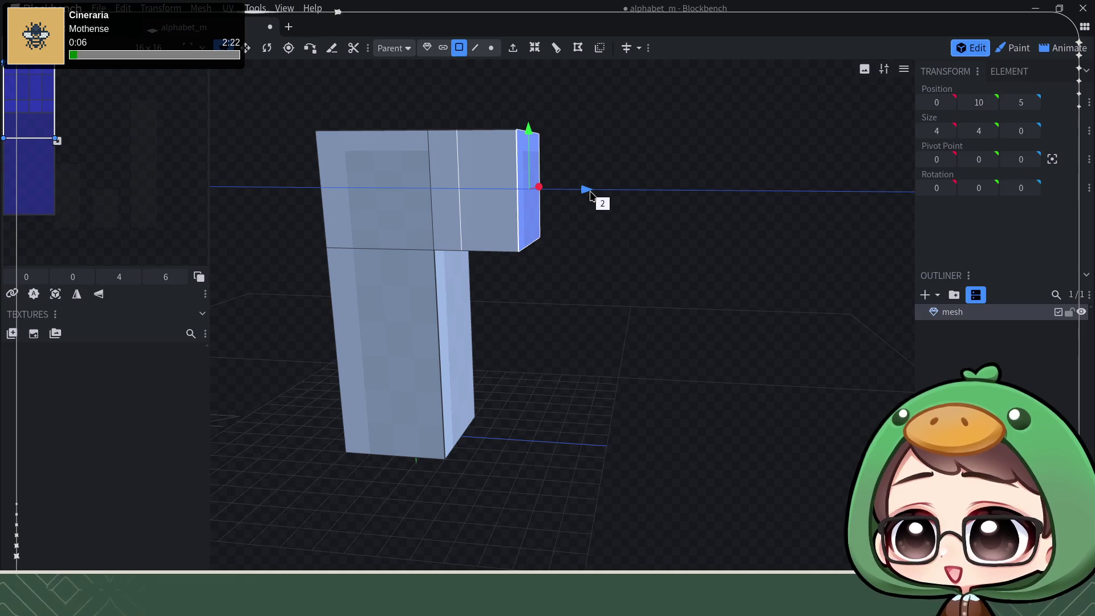
left_click_drag(611, 294, 565, 250)
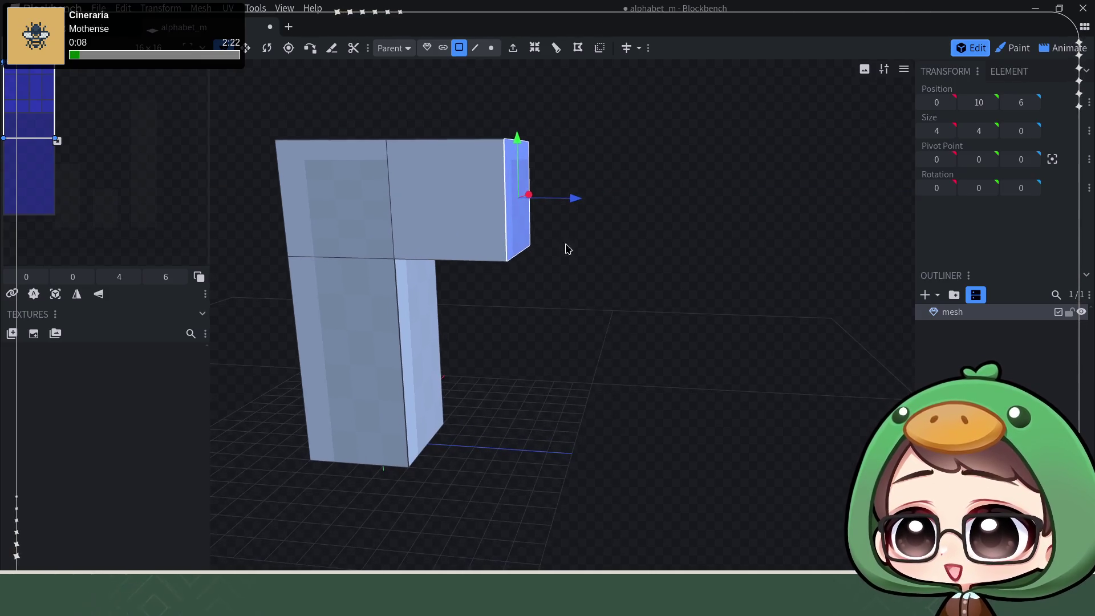
mouse_move(577, 203)
left_mouse_down()
mouse_move(685, 206)
mouse_move(687, 220)
mouse_move(577, 304)
left_mouse_up()
left_click_drag(541, 222, 651, 223)
left_click_drag(697, 302, 634, 249)
mouse_move(612, 213)
left_mouse_down()
mouse_move(659, 223)
mouse_move(605, 214)
left_mouse_up()
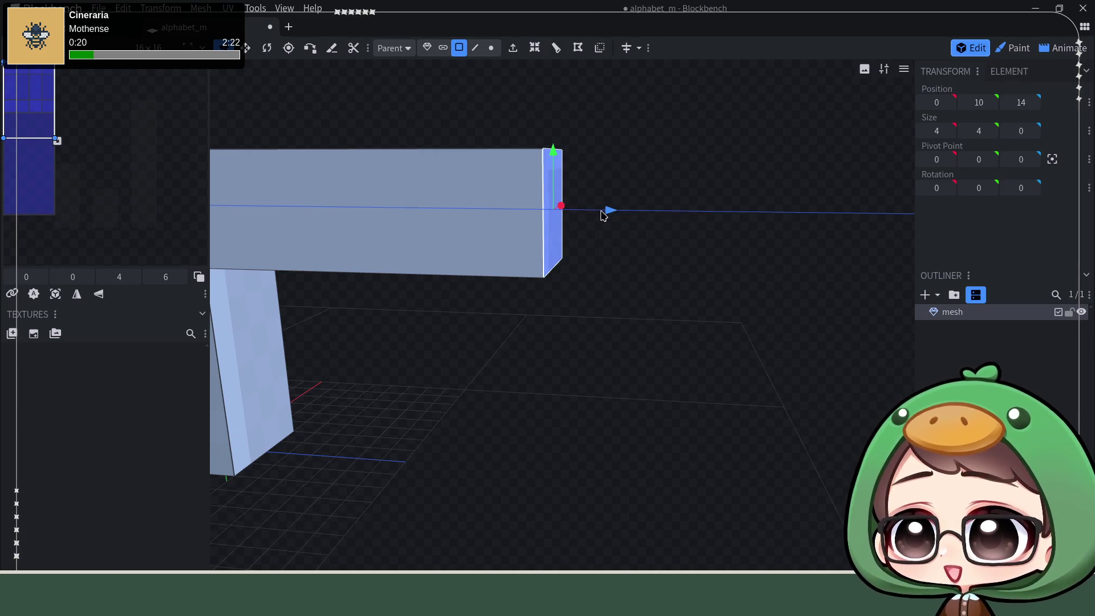
mouse_move(643, 300)
left_mouse_down()
mouse_move(732, 313)
mouse_move(702, 334)
left_mouse_up()
- Add an edge loop along the arm and select its end face
left_click(557, 48)
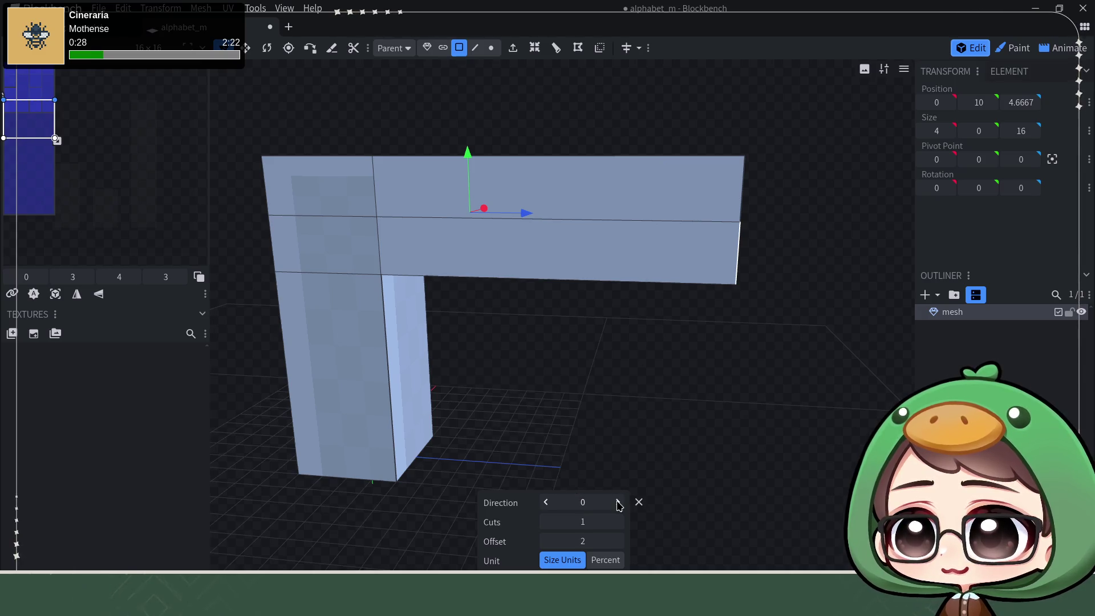
left_click(660, 271)
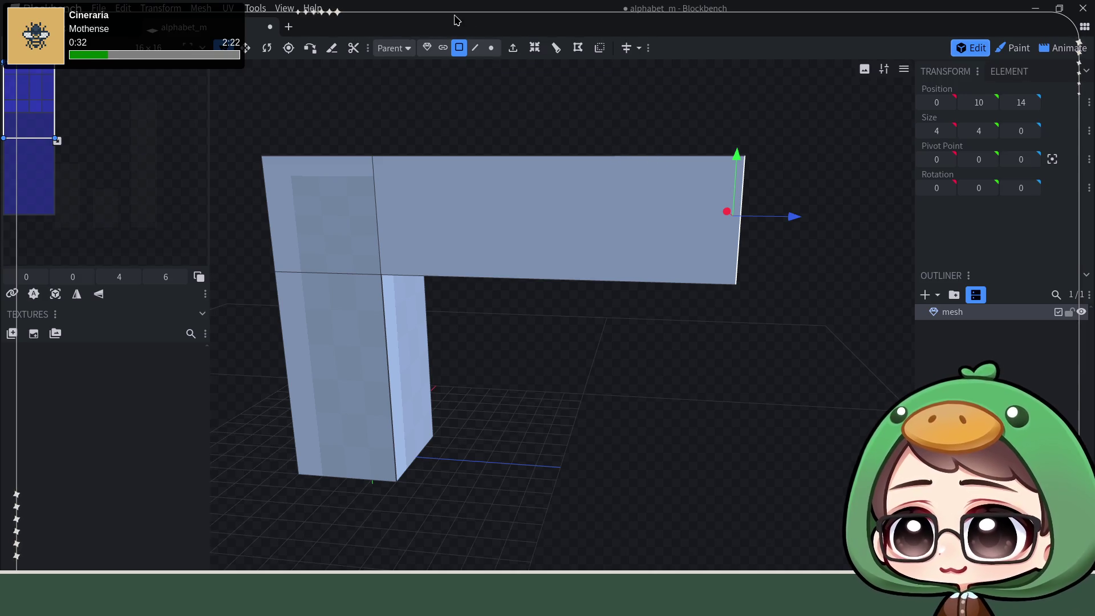
left_click(475, 47)
- Cut two vertical edge loops across the arm and slide each along its length
left_click(570, 156)
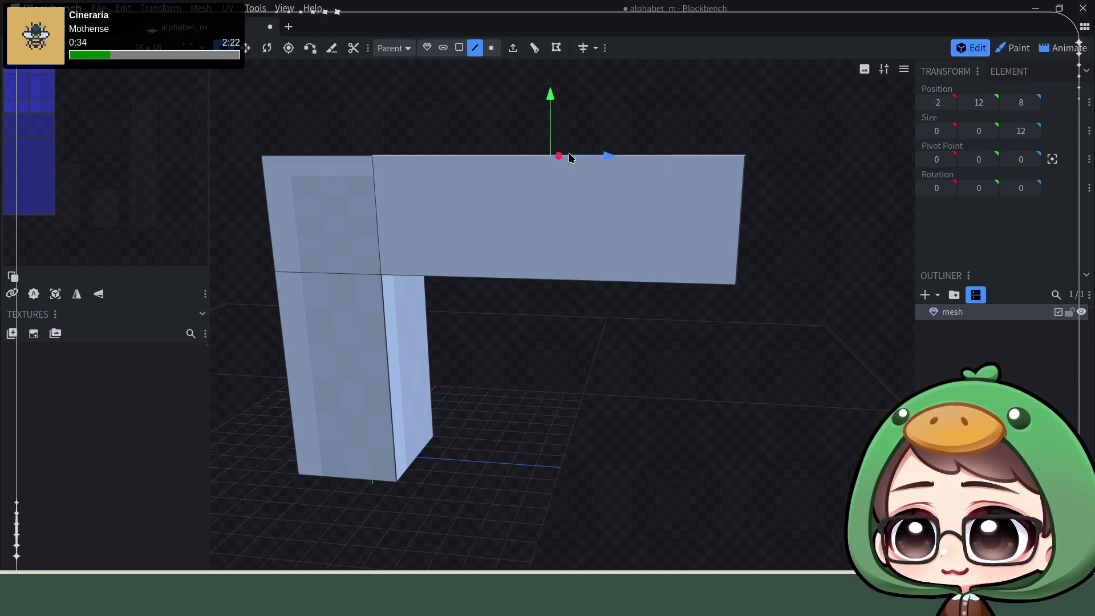
left_click(556, 47)
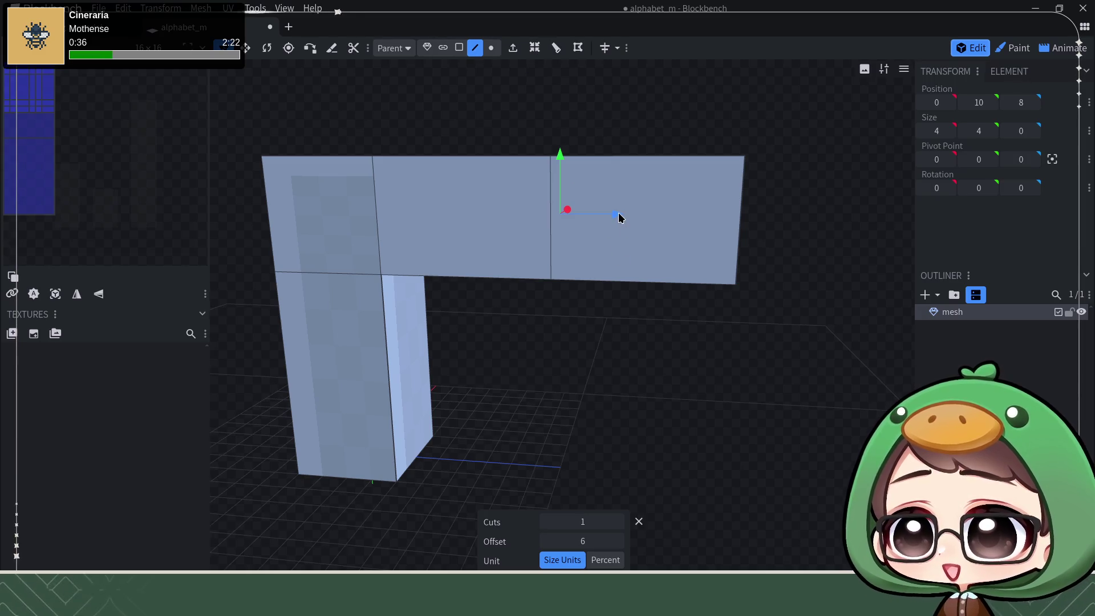
left_click_drag(620, 218, 664, 213)
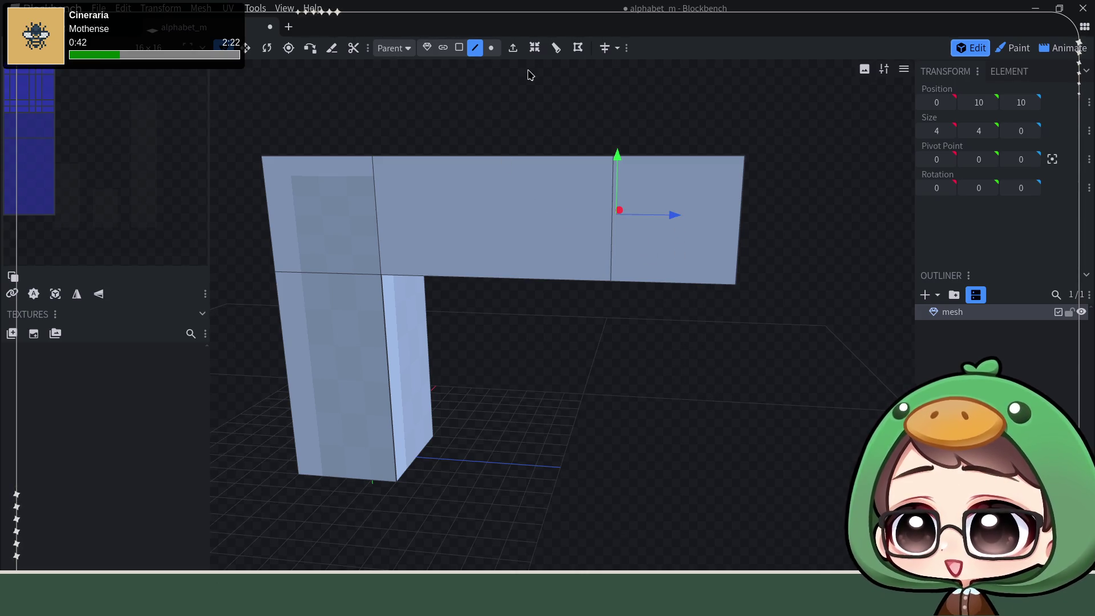
left_click(528, 157)
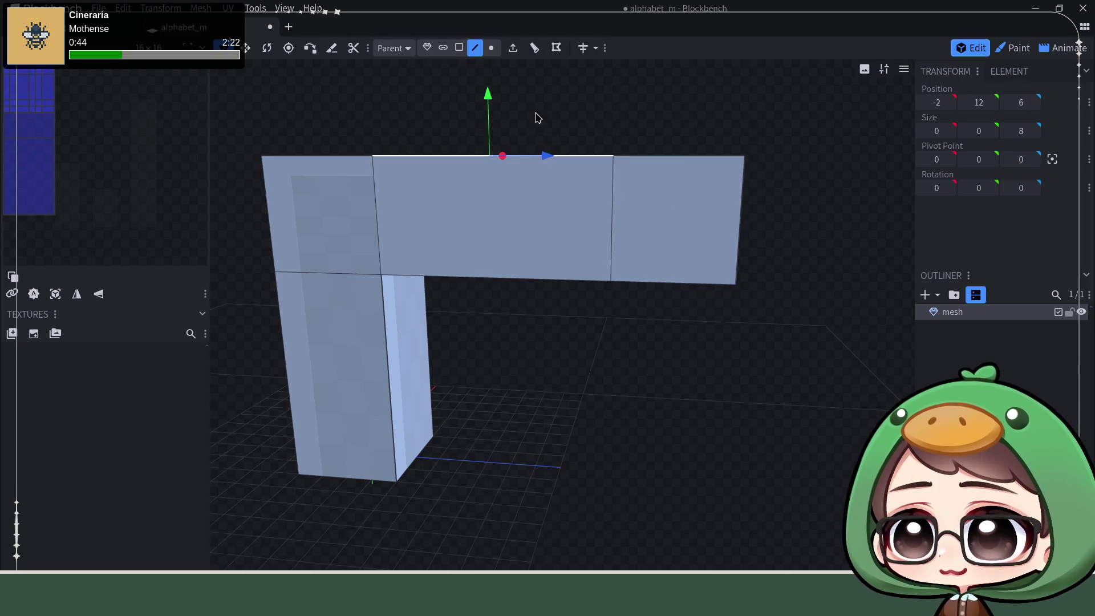
left_click(532, 47)
left_click_drag(543, 208, 542, 349)
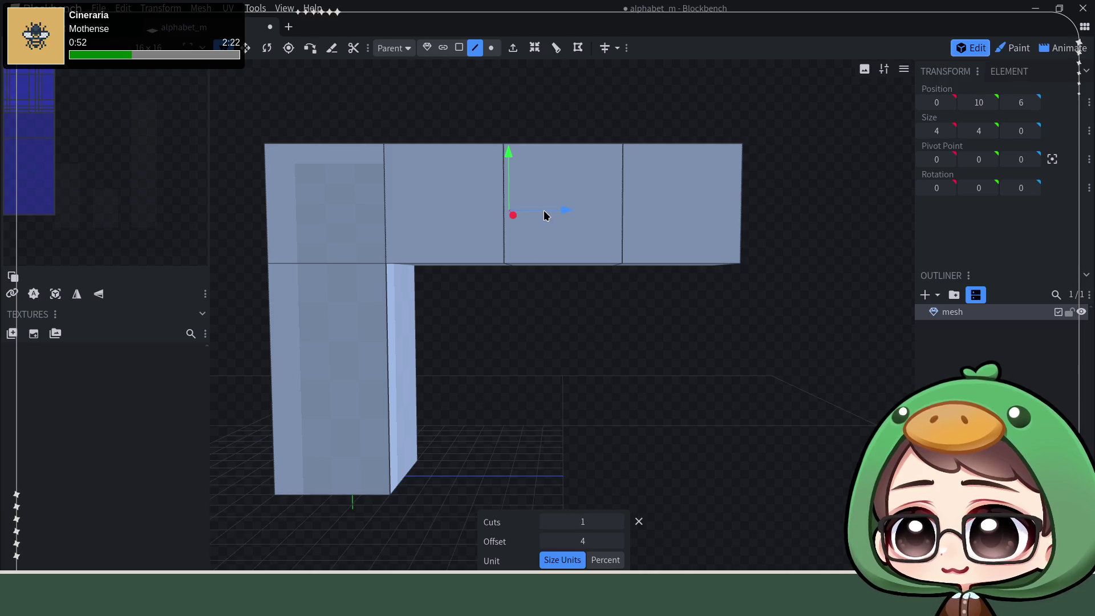
left_click_drag(555, 212, 508, 217)
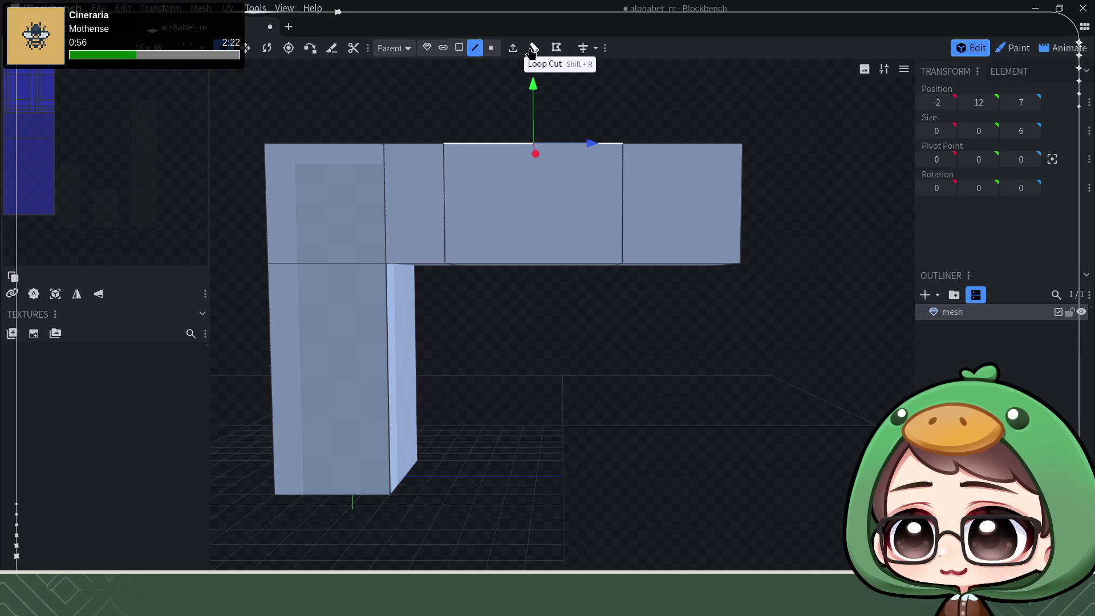
- Cut a third vertical edge loop on the arm's middle section and position it
left_click(532, 47)
mouse_move(595, 211)
left_mouse_down()
mouse_move(630, 214)
mouse_move(601, 214)
left_mouse_up()
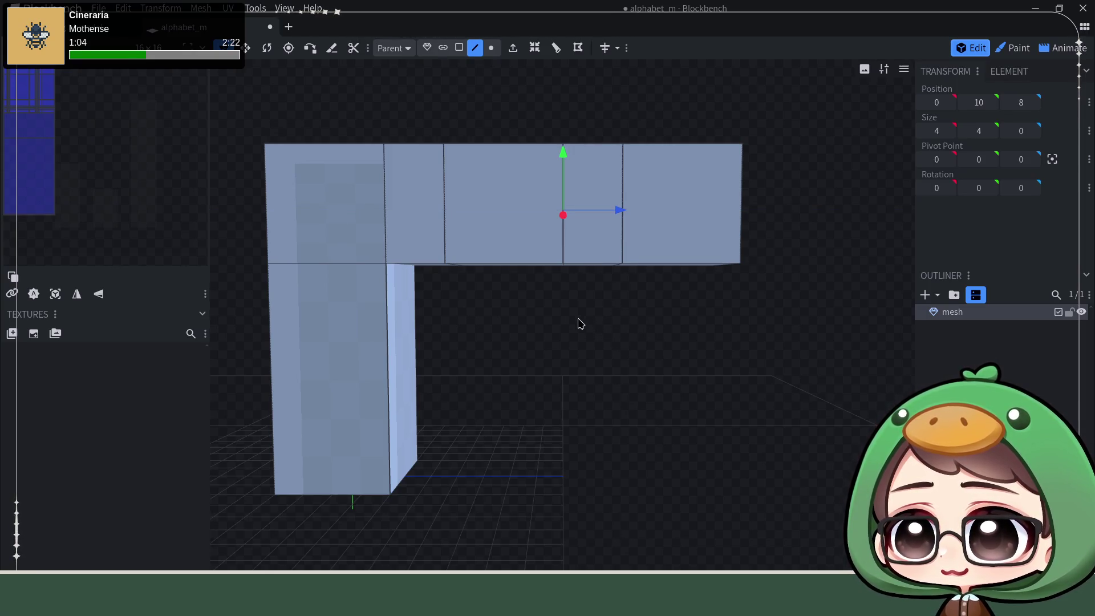
left_click(491, 265)
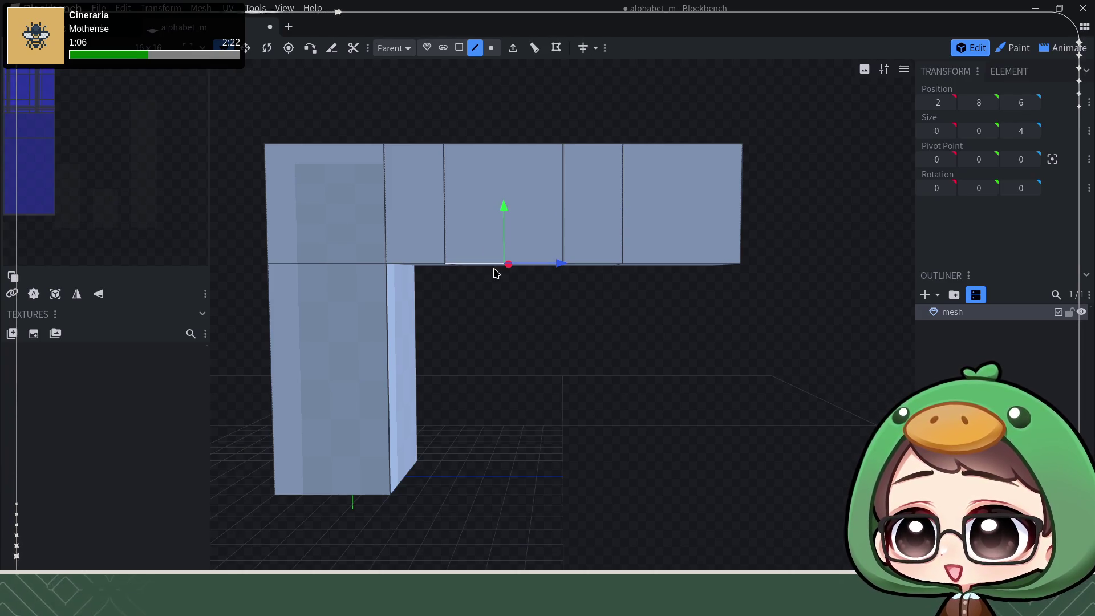
mouse_move(505, 292)
left_mouse_down()
mouse_move(564, 350)
mouse_move(559, 413)
mouse_move(569, 356)
left_mouse_up()
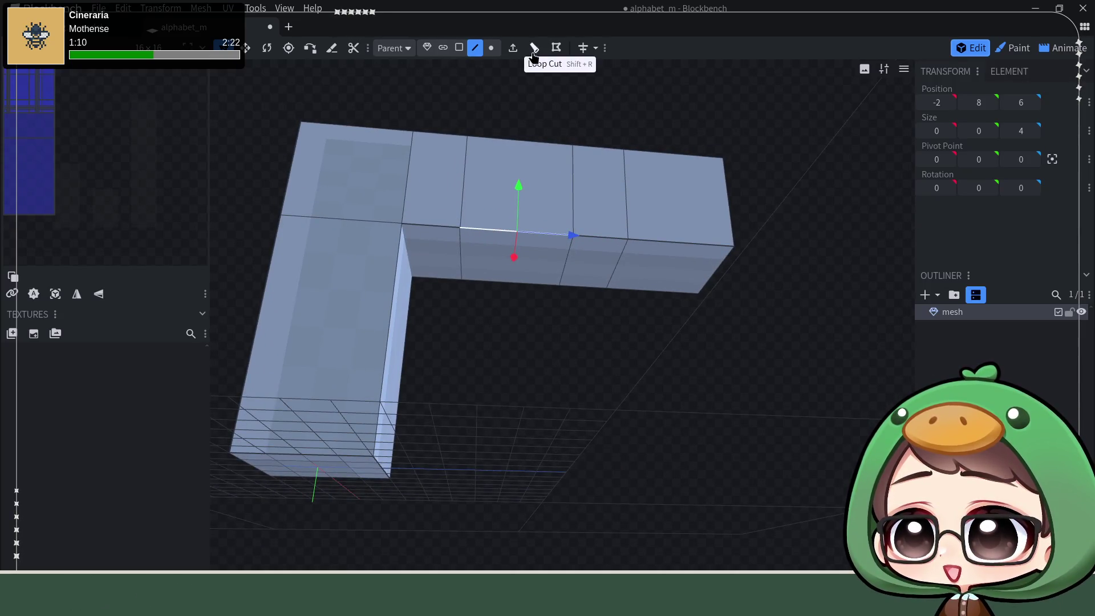
left_click(460, 48)
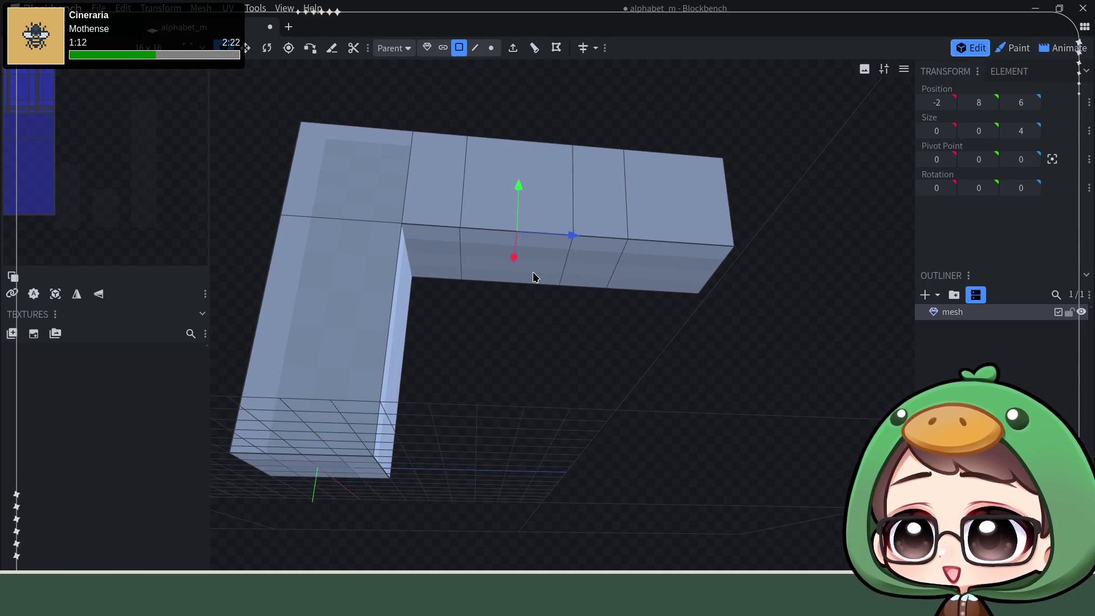
- Extrude the face under the top bar down into a middle leg, undoing a stray split first
left_click(534, 270)
left_click(557, 49)
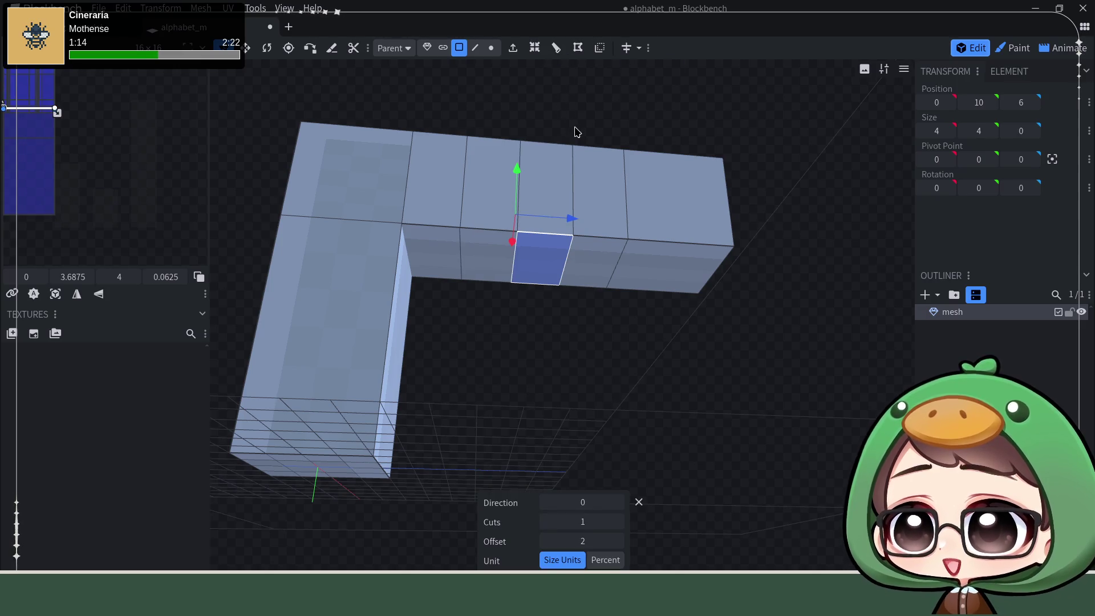
key("ctrl+z")
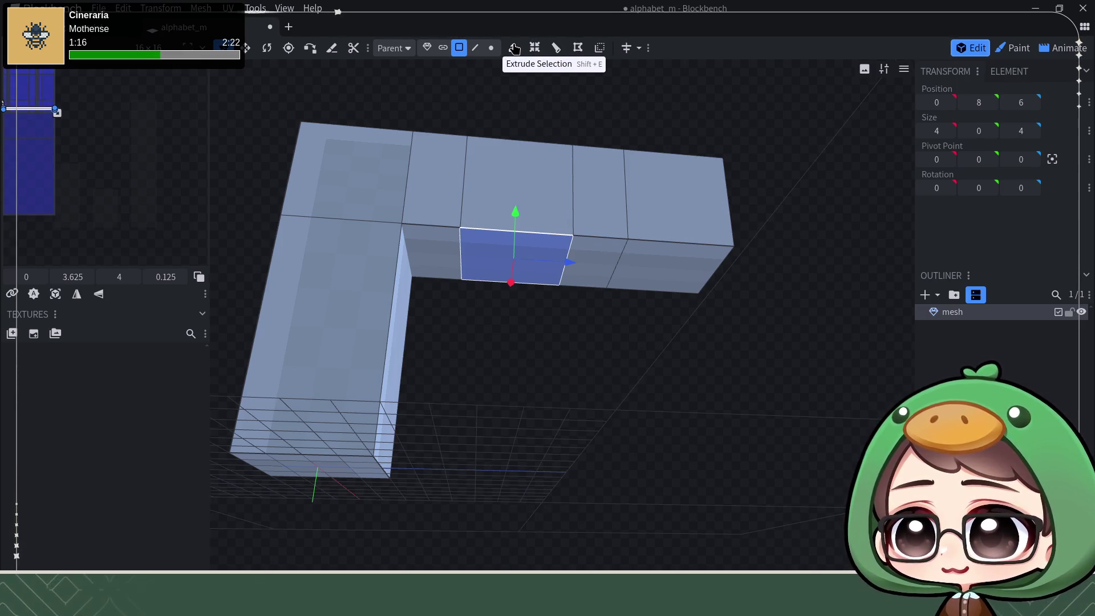
left_click(512, 47)
left_click_drag(514, 233, 500, 409)
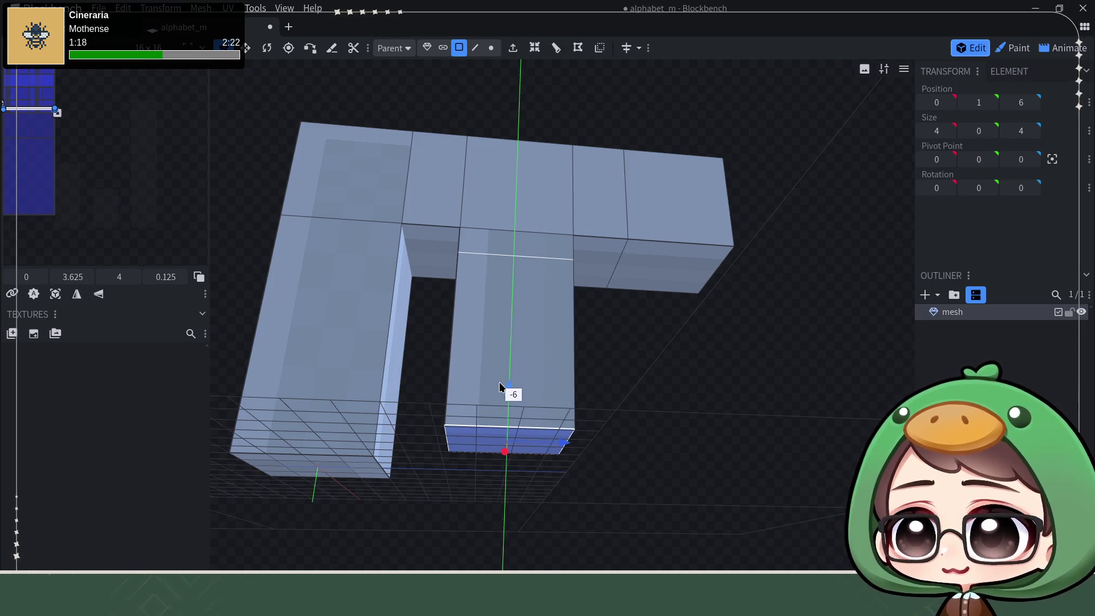
- Extrude the right block's face down to the ground as the right leg
left_click_drag(660, 391, 675, 280)
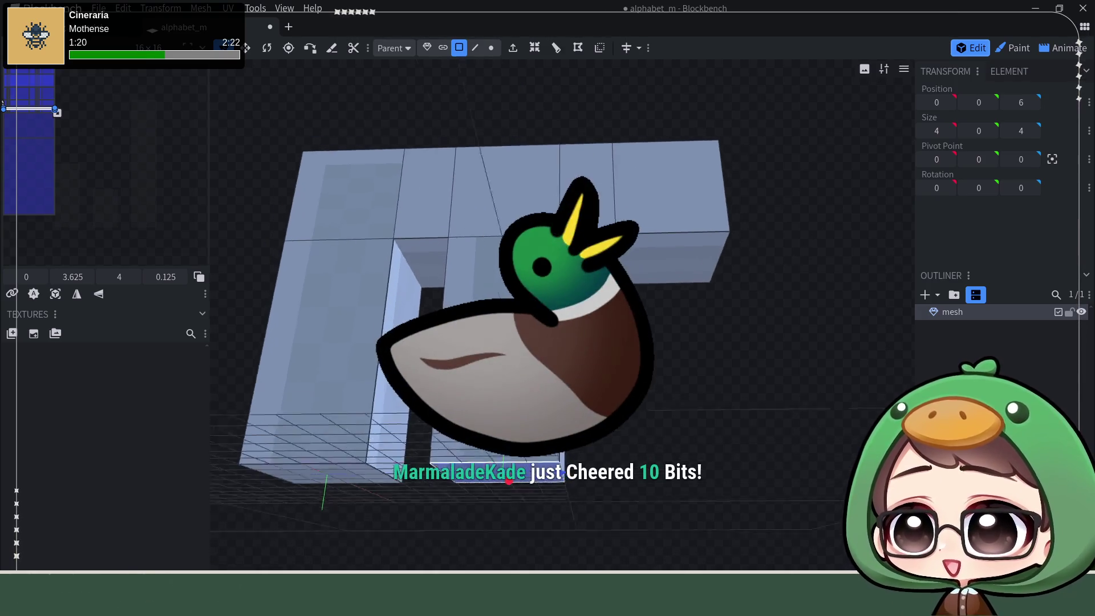
left_click(676, 279)
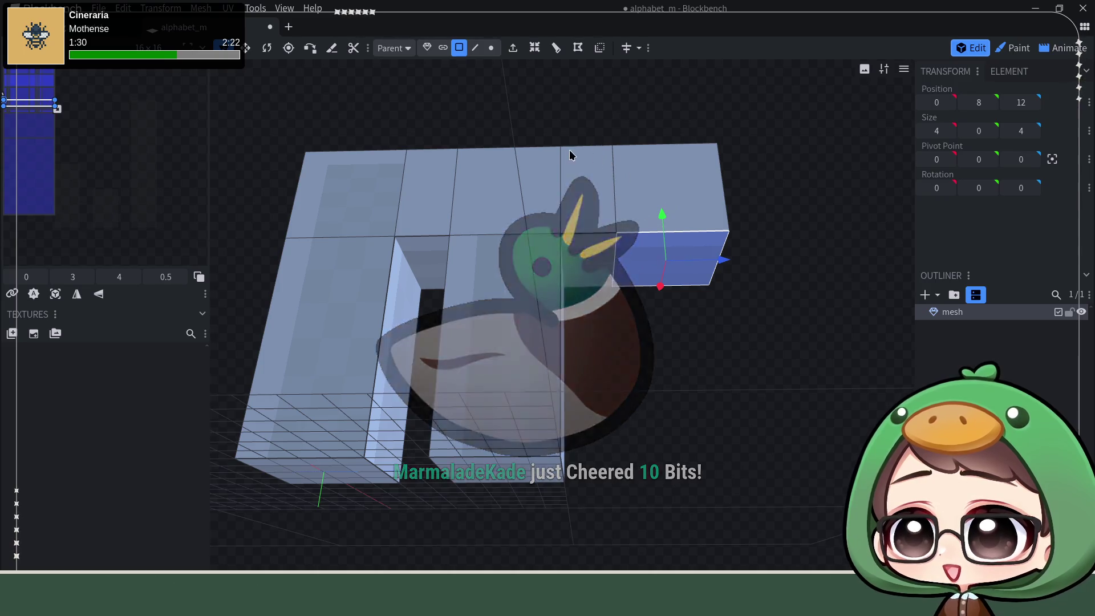
left_click(512, 47)
left_click_drag(661, 221, 685, 420)
left_click_drag(839, 311, 838, 344)
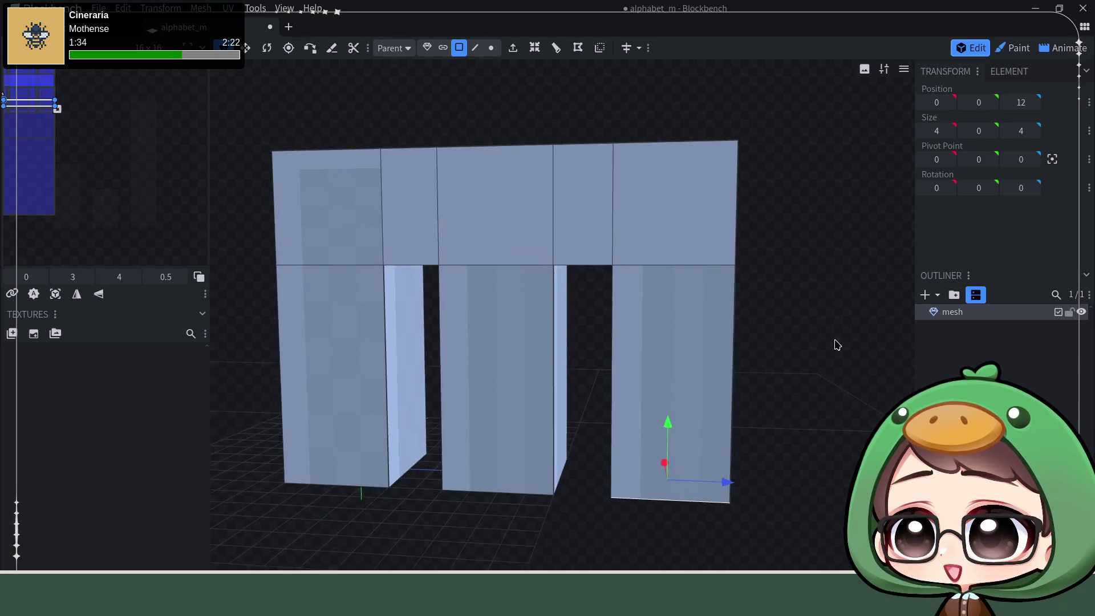
left_click_drag(814, 291, 831, 298)
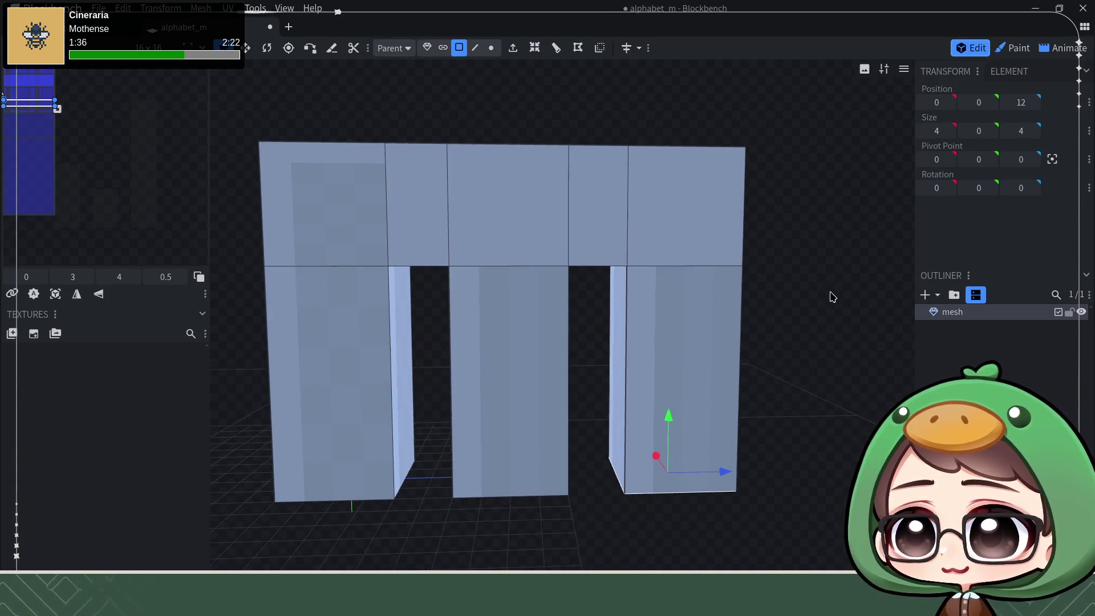
left_click_drag(461, 184, 601, 139)
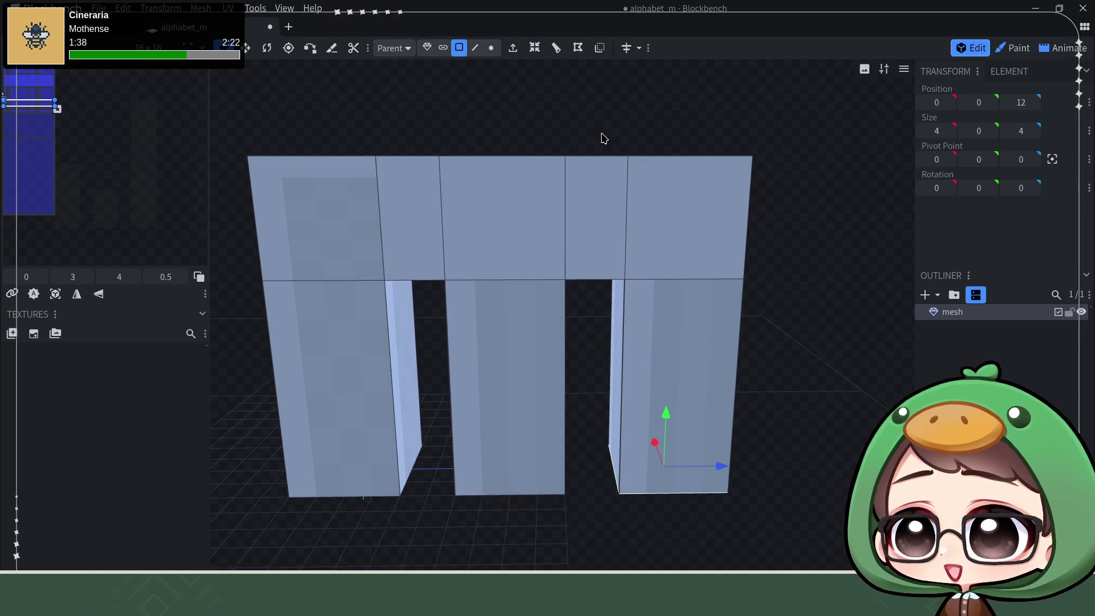
mouse_move(737, 170)
left_mouse_down()
mouse_move(723, 191)
mouse_move(733, 183)
left_mouse_up()
left_click(733, 183)
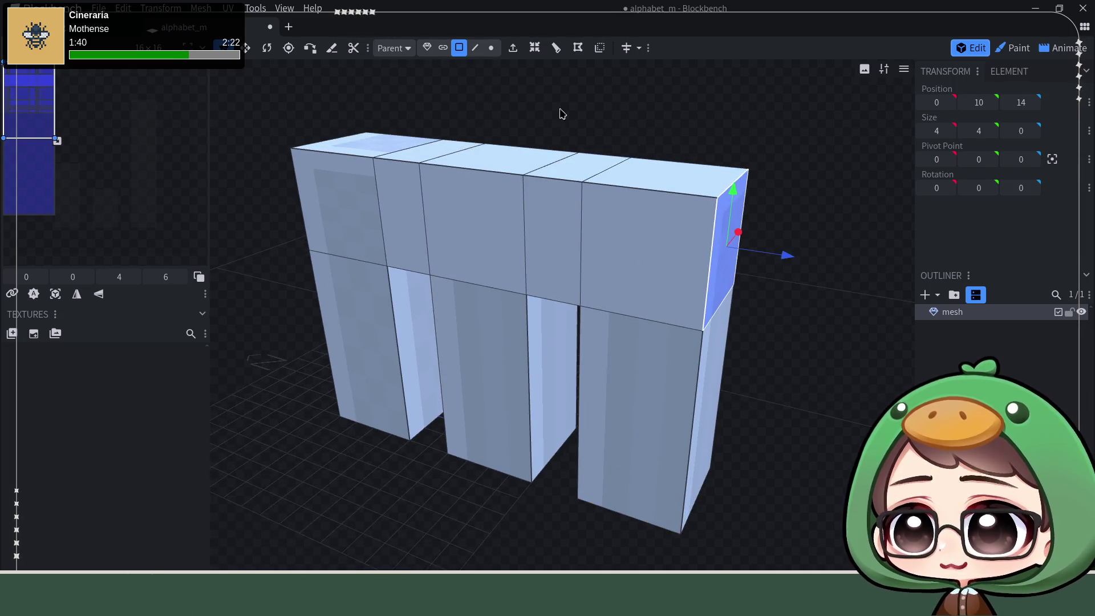
- Lower the right end face's top edge along Y and pull it inward along Z to chamfer the corner
left_click(477, 53)
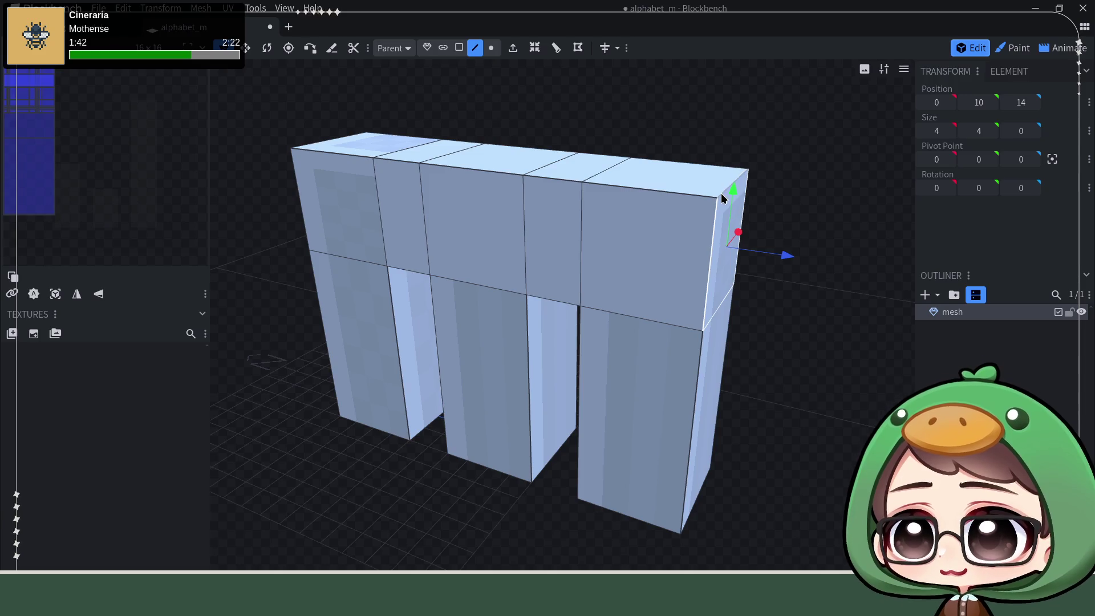
left_click(721, 195)
left_click_drag(723, 199, 819, 179)
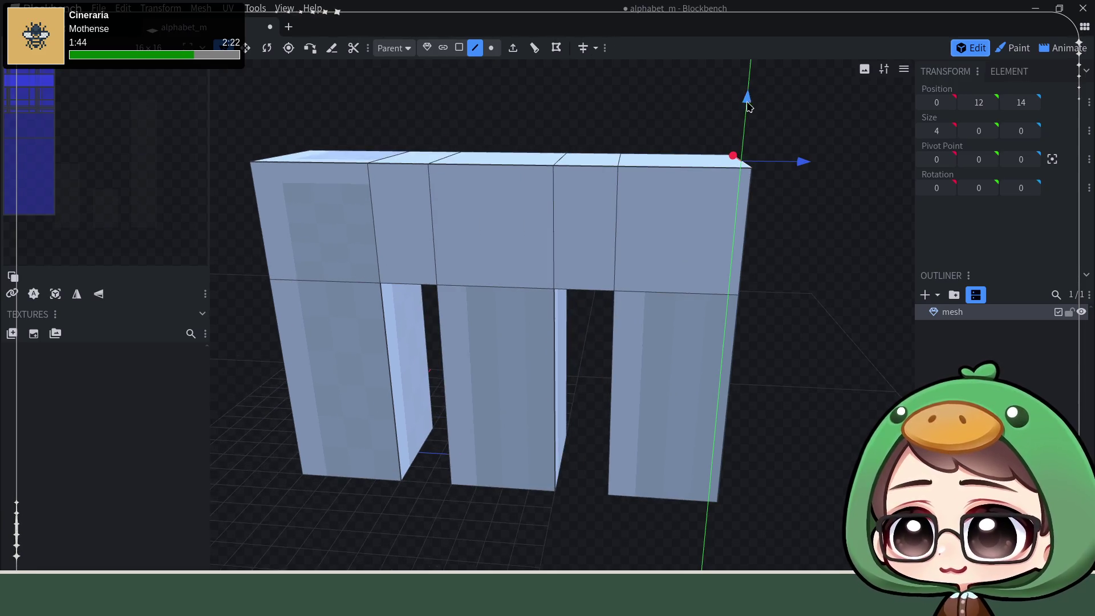
left_click_drag(747, 105, 742, 136)
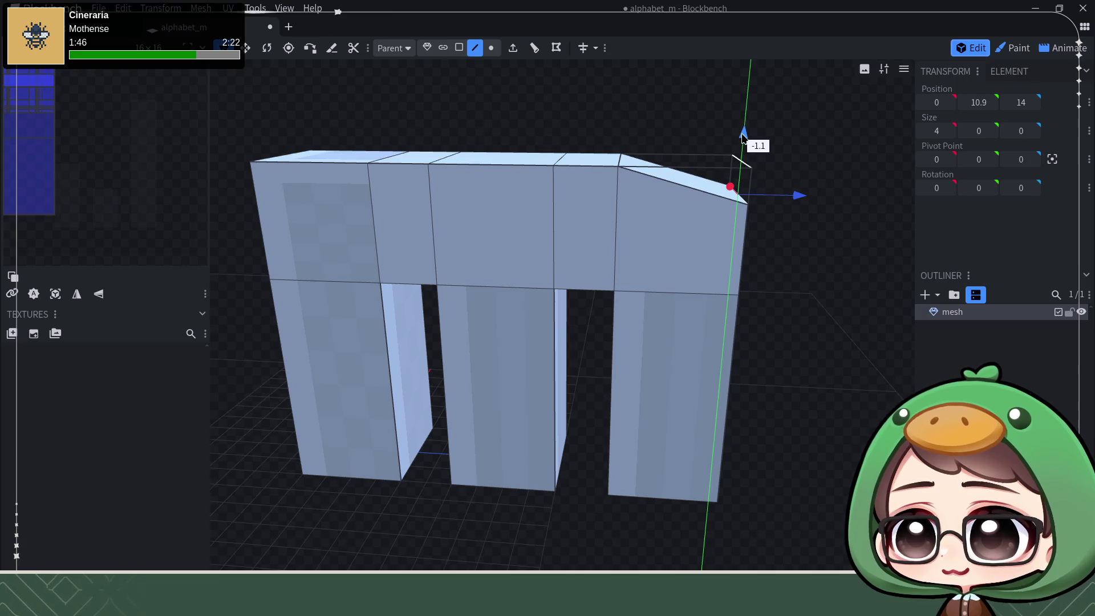
left_click_drag(791, 195, 764, 206)
left_click_drag(782, 291, 805, 263)
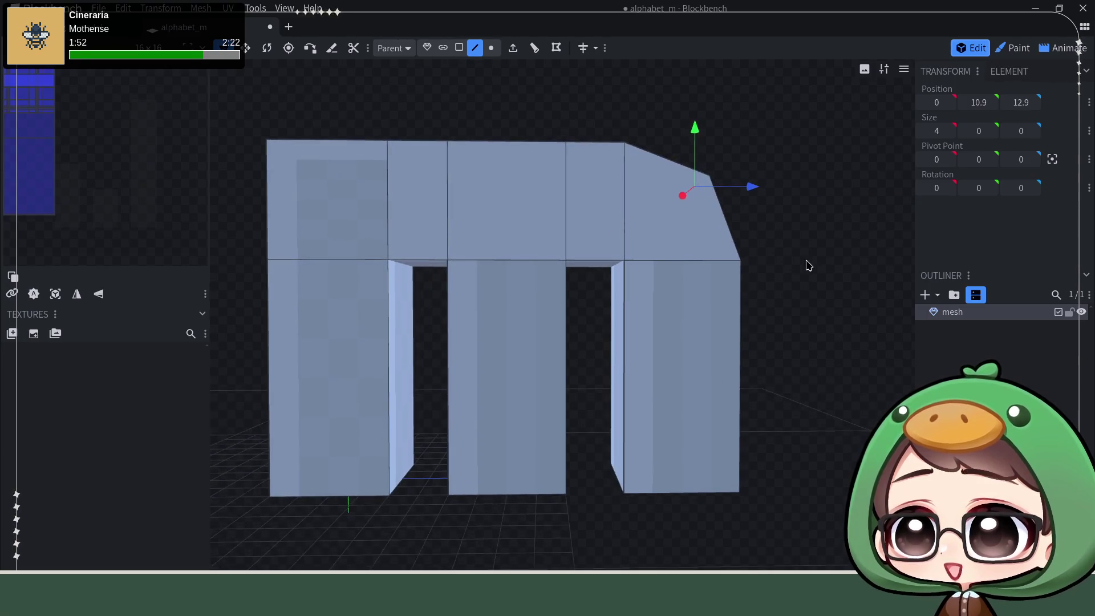
right_click_drag(260, 334, 349, 366)
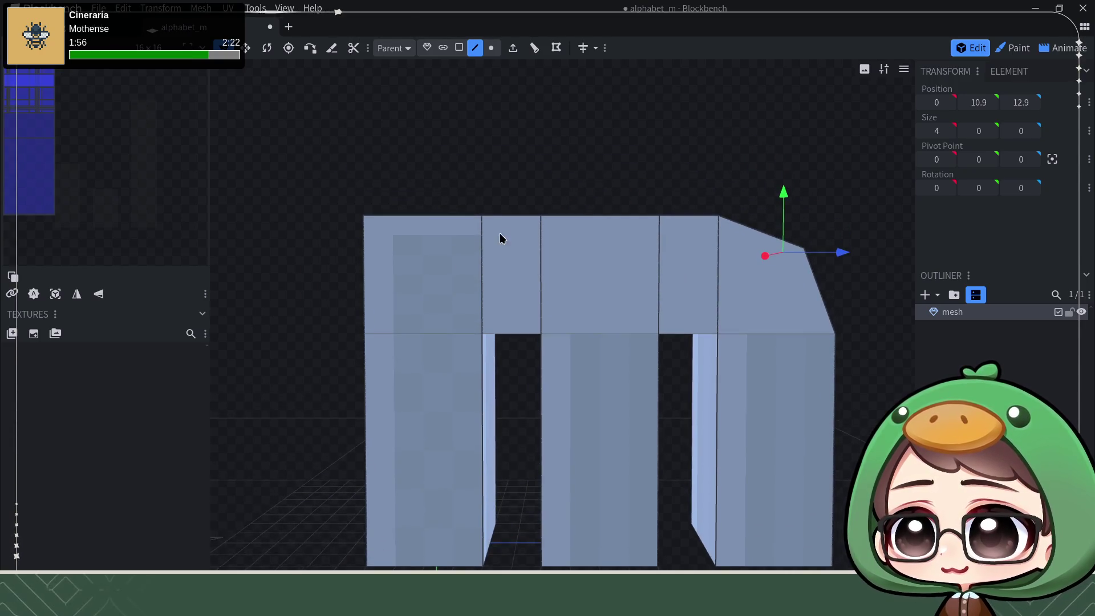
right_click_drag(525, 183, 547, 192)
mouse_move(544, 192)
left_mouse_down()
mouse_move(513, 241)
mouse_move(558, 146)
mouse_move(540, 202)
mouse_move(495, 250)
left_mouse_up()
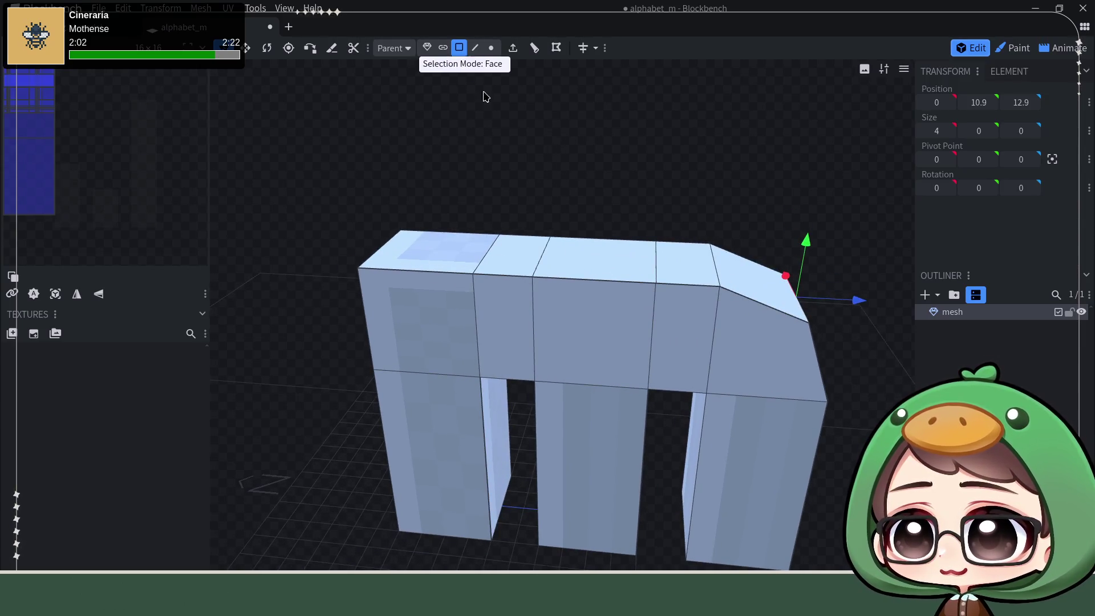
left_click(533, 249)
- Delete the top, front and inner faces of the bar beside the left leg
key("Delete")
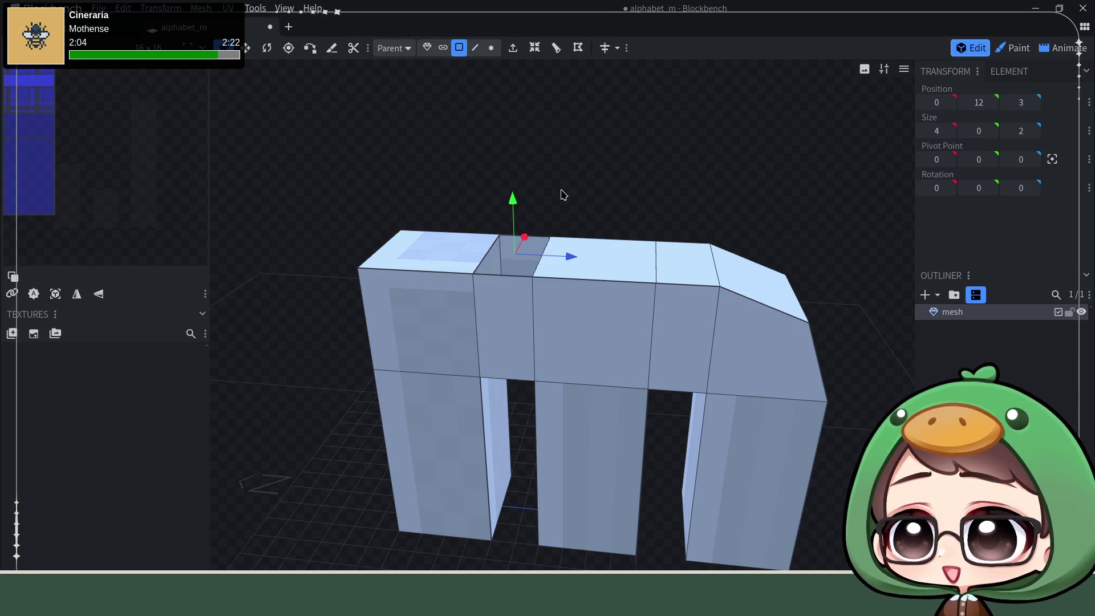
mouse_move(560, 194)
left_mouse_down()
mouse_move(568, 184)
mouse_move(507, 315)
left_mouse_up()
left_click(508, 315)
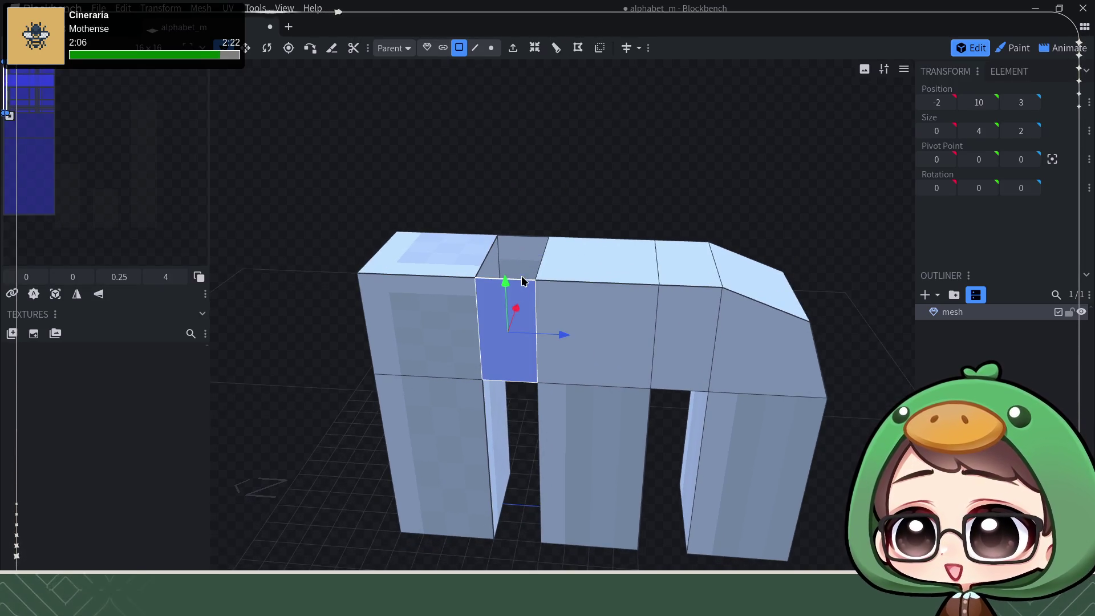
key("Delete")
left_click(520, 276)
key("Delete")
mouse_move(540, 189)
left_mouse_down()
mouse_move(550, 176)
mouse_move(494, 92)
left_mouse_up()
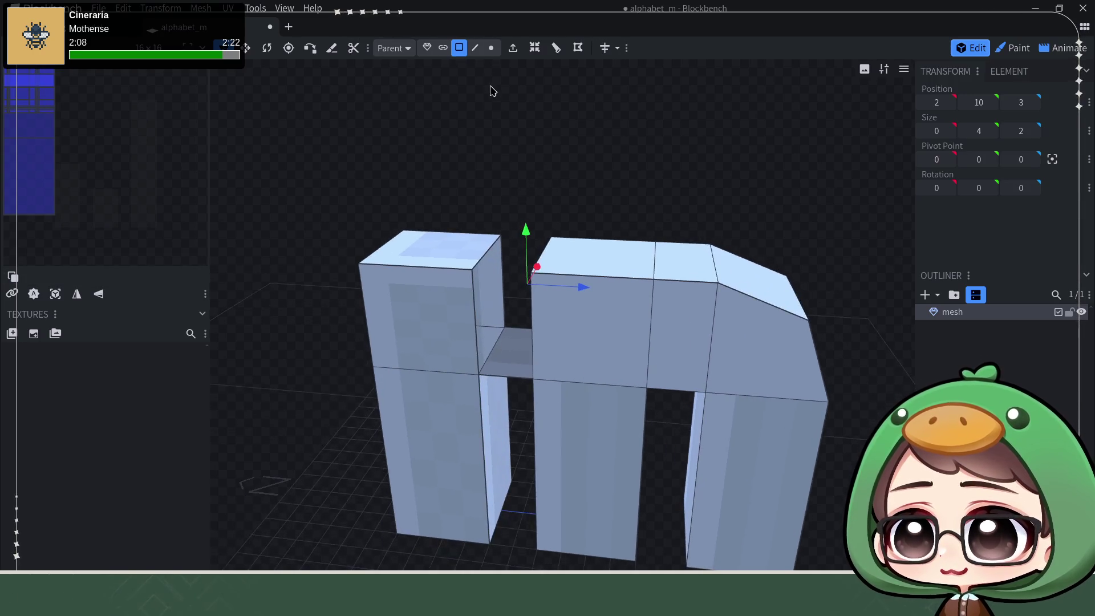
- Add a loop cut in edge mode and select an edge on the left block's top
left_click(475, 48)
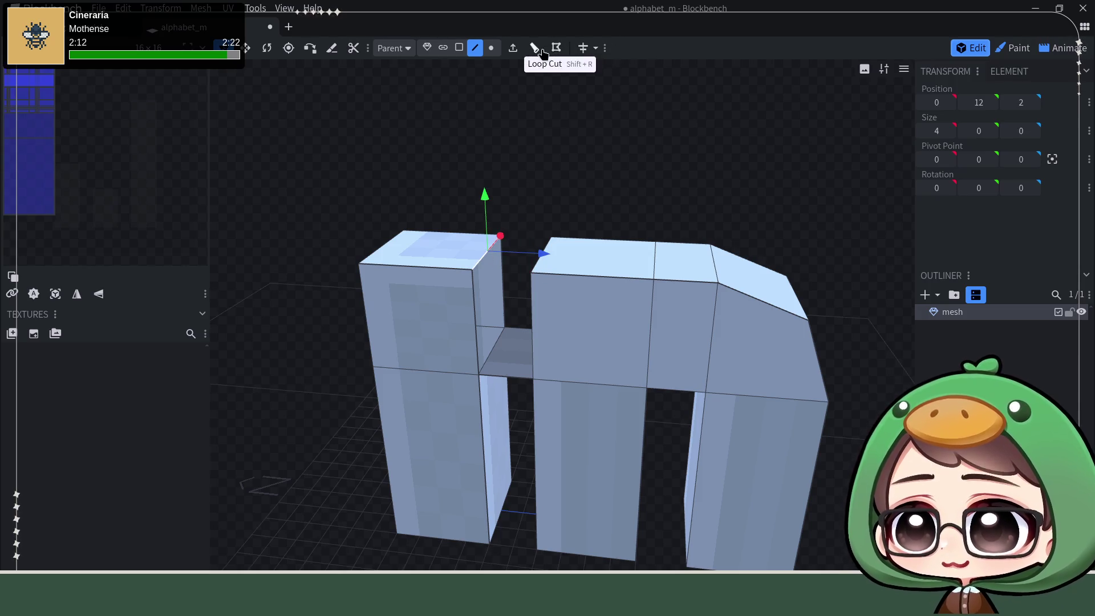
left_click(535, 47)
left_click(488, 253)
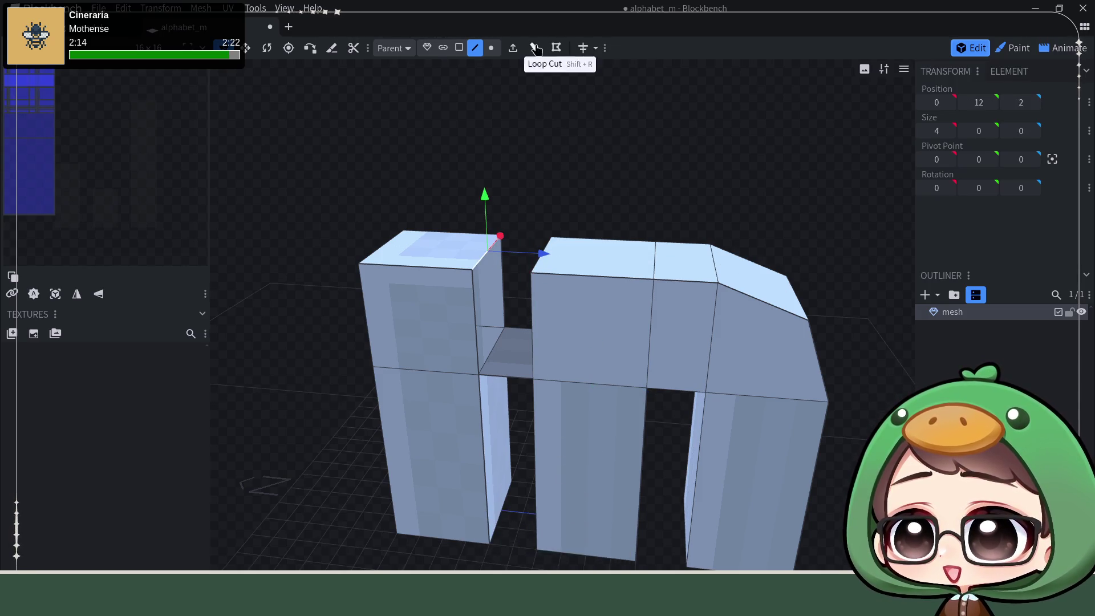
- Extrude the selected edge straight downward
left_click(512, 47)
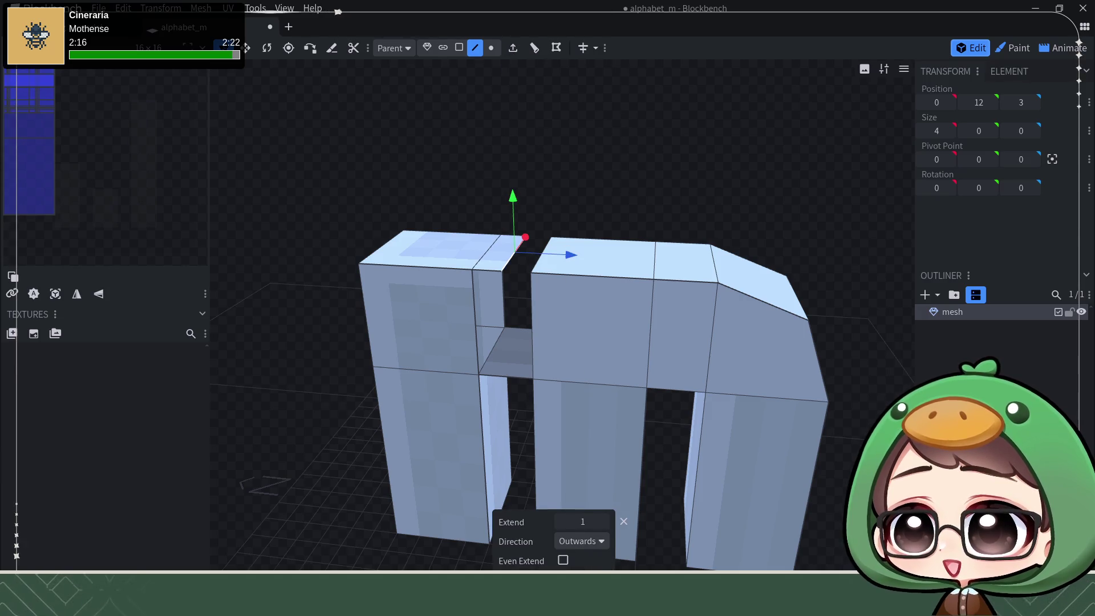
left_click(604, 542)
left_click(590, 455)
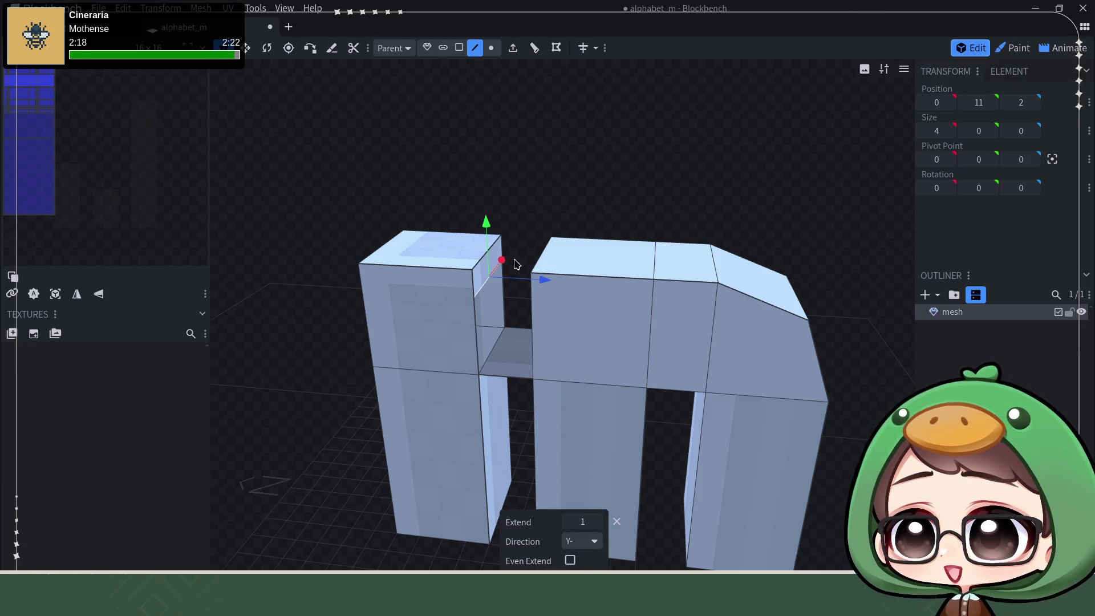
mouse_move(551, 138)
left_mouse_down()
mouse_move(523, 122)
mouse_move(552, 163)
mouse_move(543, 205)
left_mouse_up()
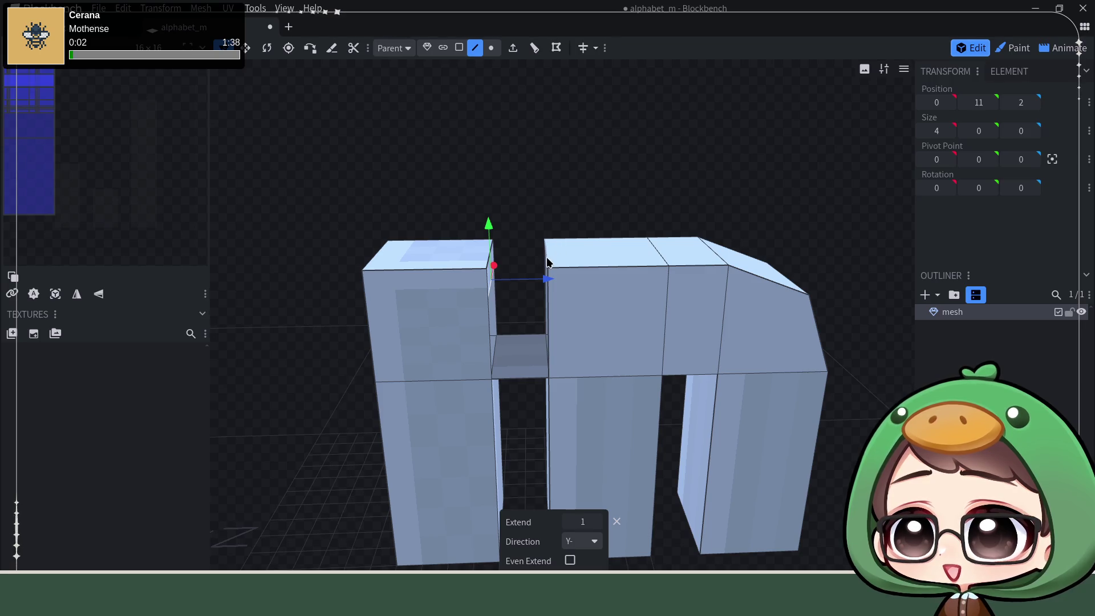
scroll(582, 196, "up", 1)
scroll(580, 191, "up", 2)
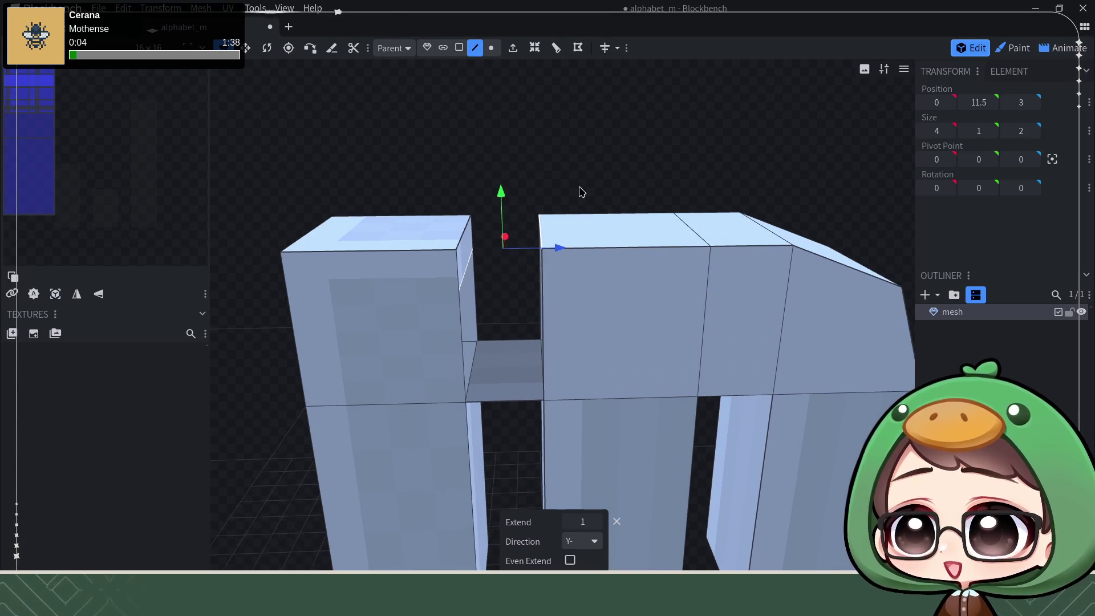
- Trial-fill the gap faces with F, inspect the result and undo it
key("f")
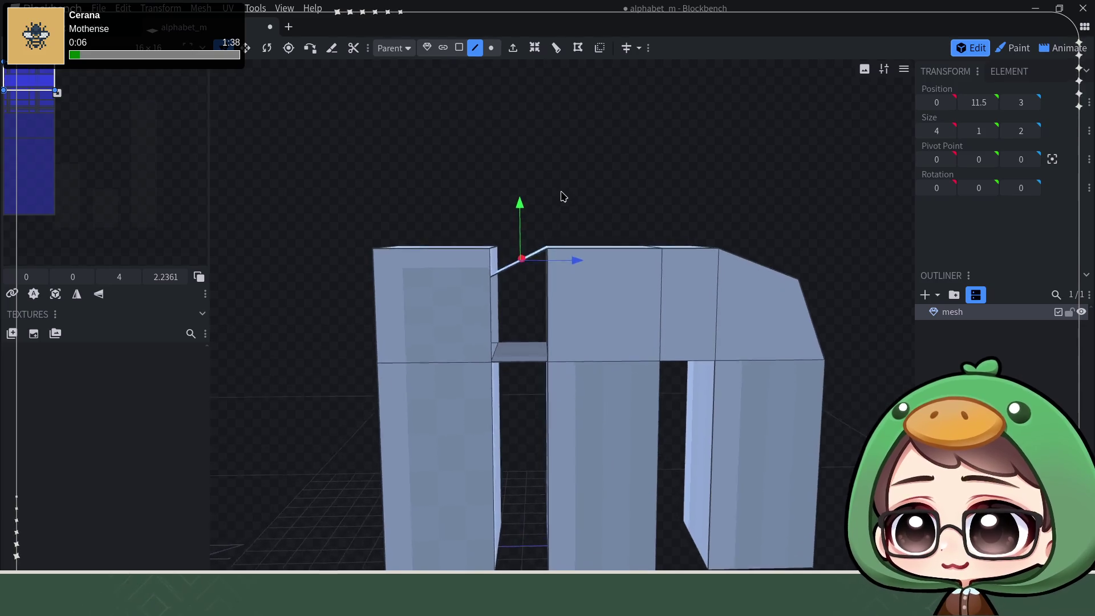
left_click_drag(580, 191, 557, 204)
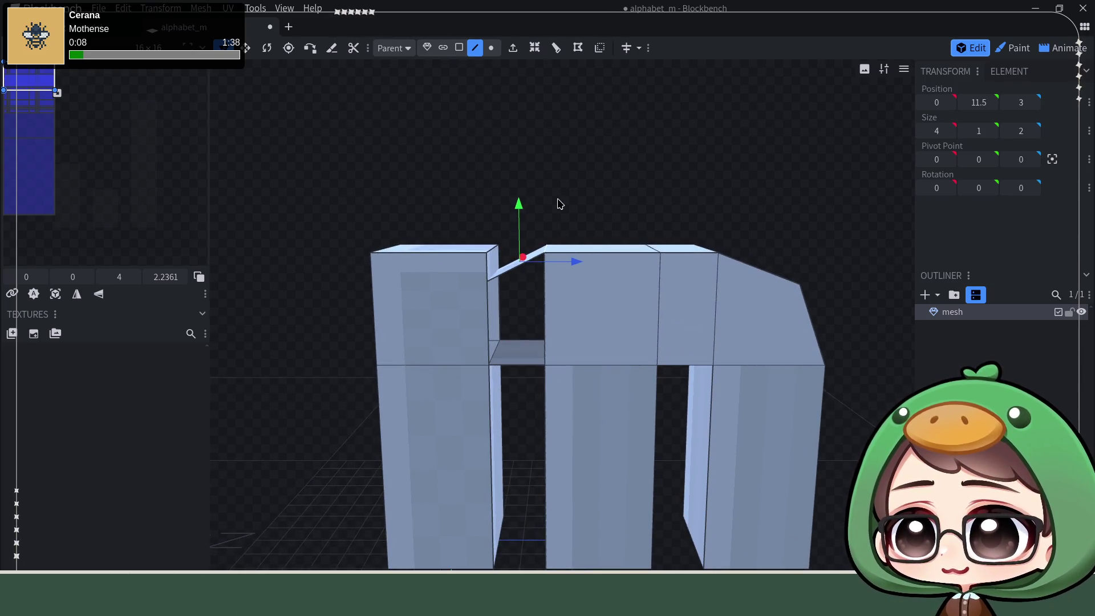
left_click(522, 366)
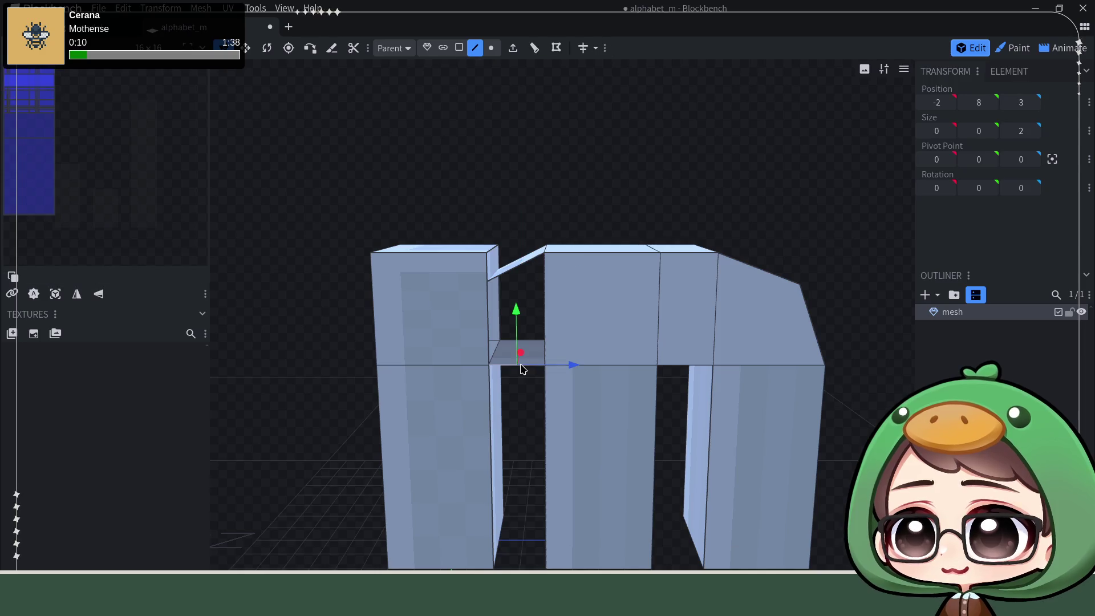
left_click(491, 311)
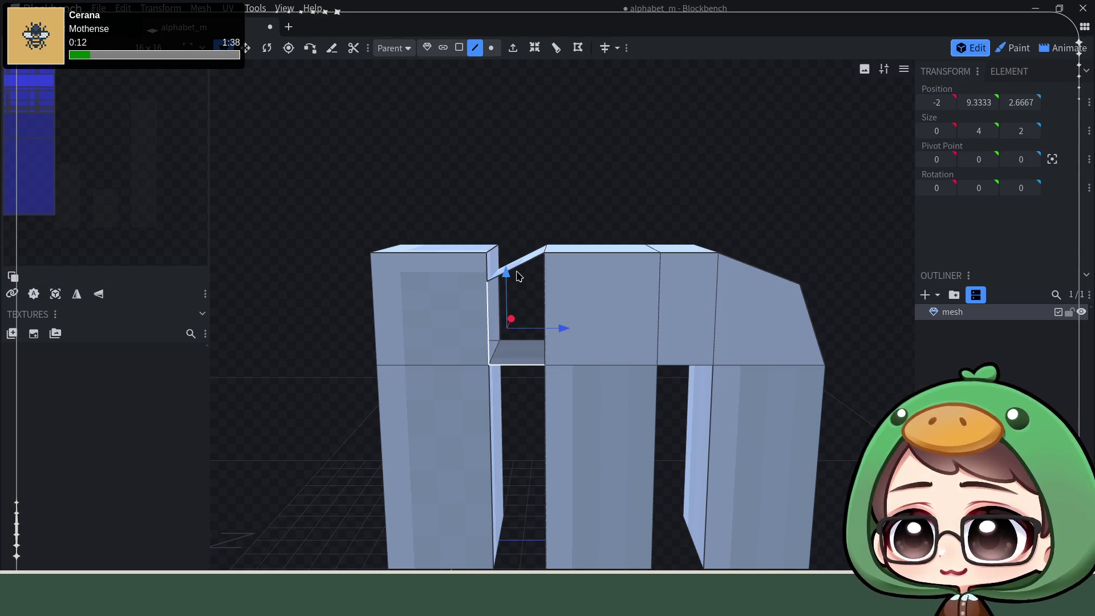
left_click(524, 271)
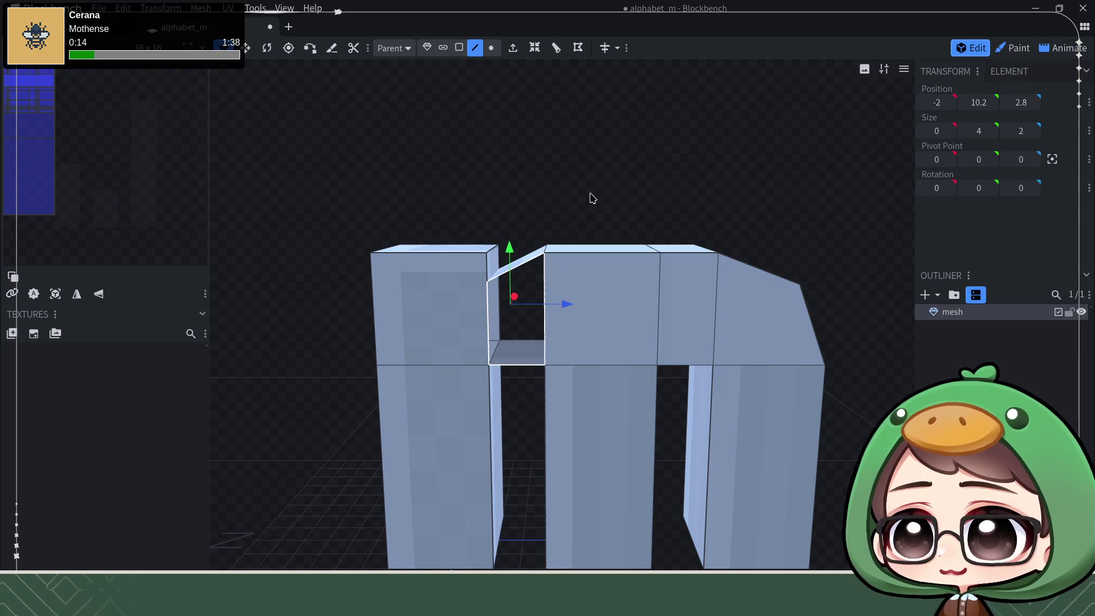
key("f")
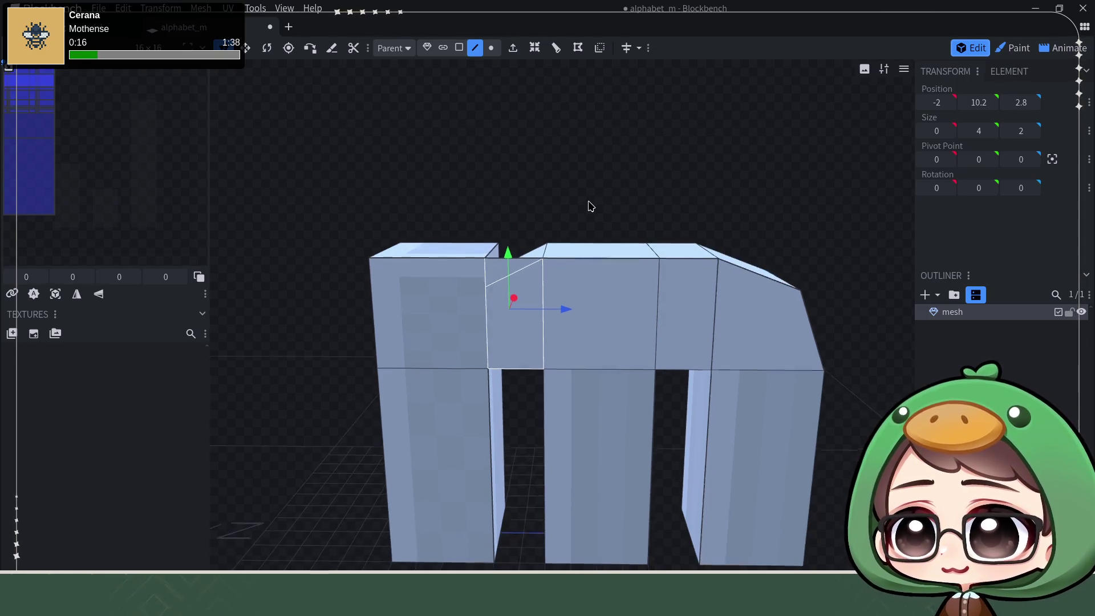
left_click_drag(589, 199, 558, 210)
key("ctrl+z")
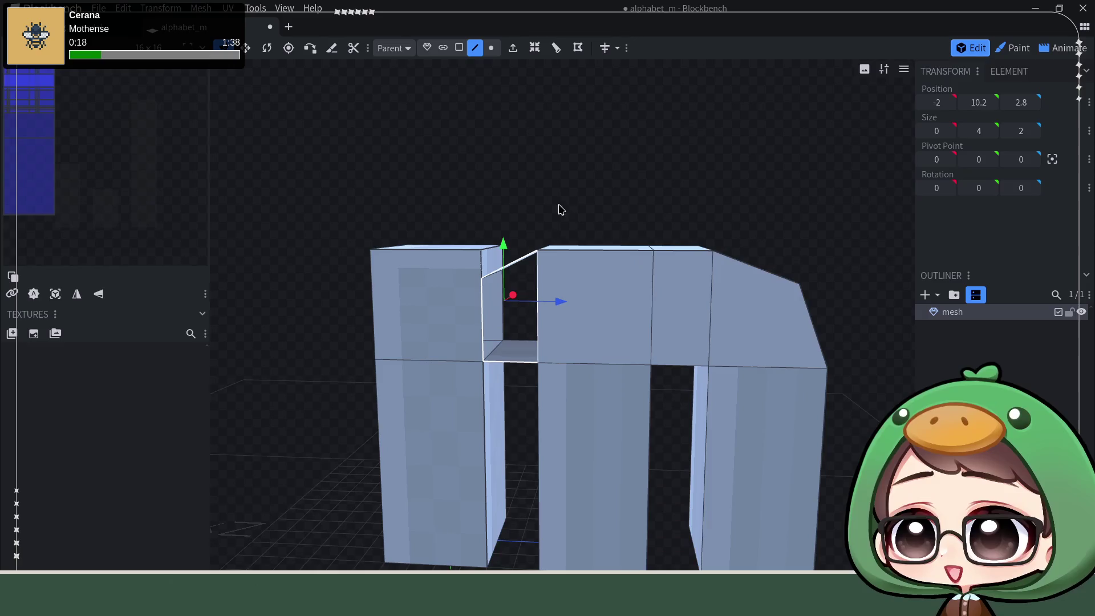
left_click(490, 47)
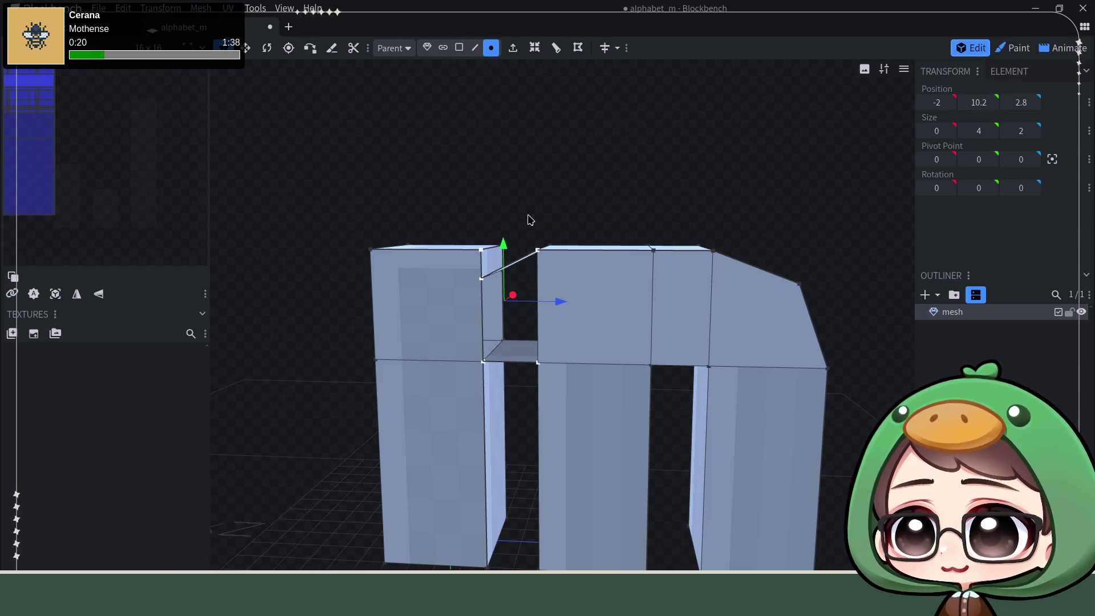
scroll(491, 190, "up", 3)
- Fill the front of the gap with a face from the chosen corner vertices
left_click(408, 191, "shift")
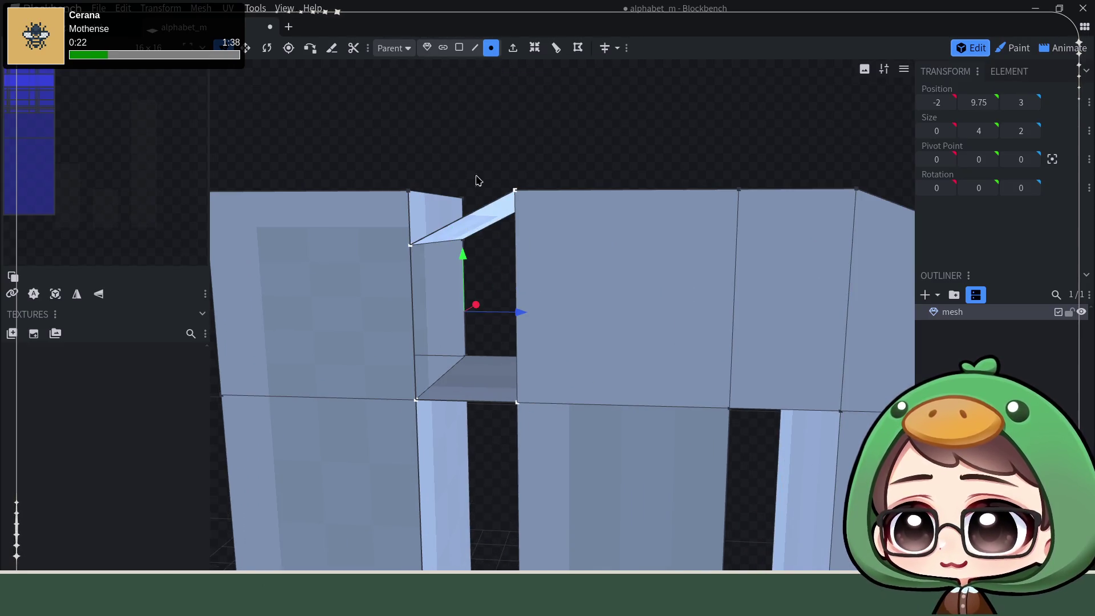
key("f")
left_click_drag(573, 166, 349, 162)
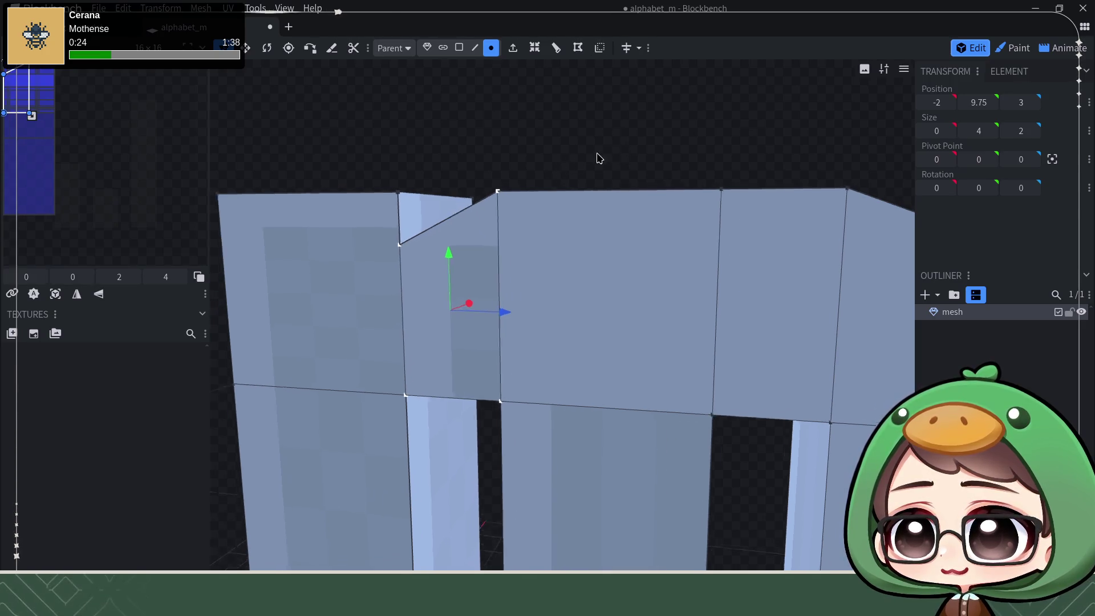
- Select the four gap vertices on the back side and fill them with a face
left_click(599, 201)
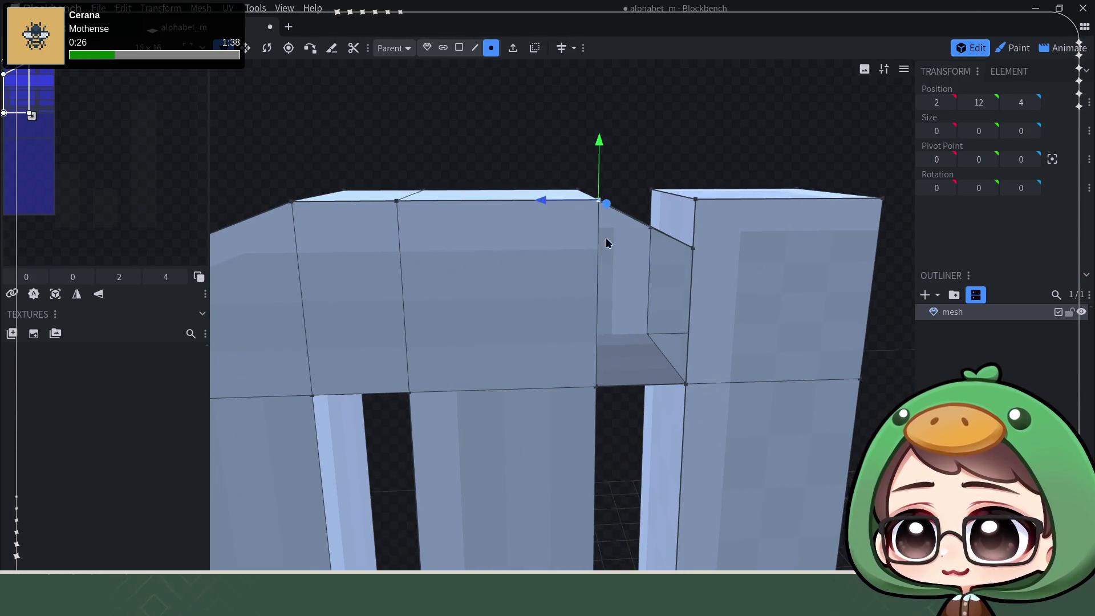
left_click(598, 390, "shift")
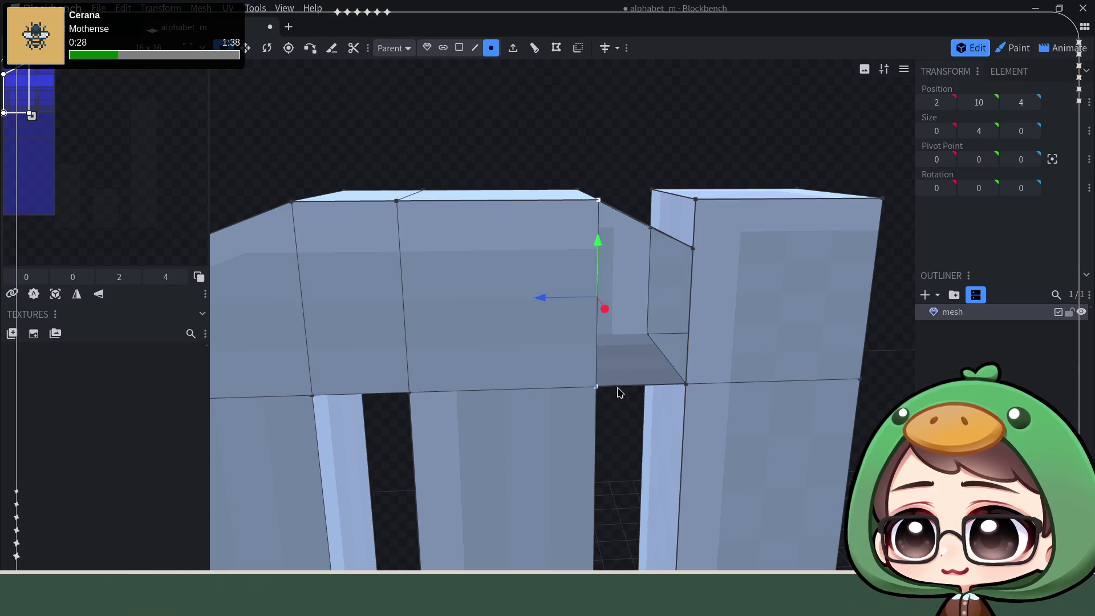
left_click(686, 385, "shift")
left_click(691, 250, "shift")
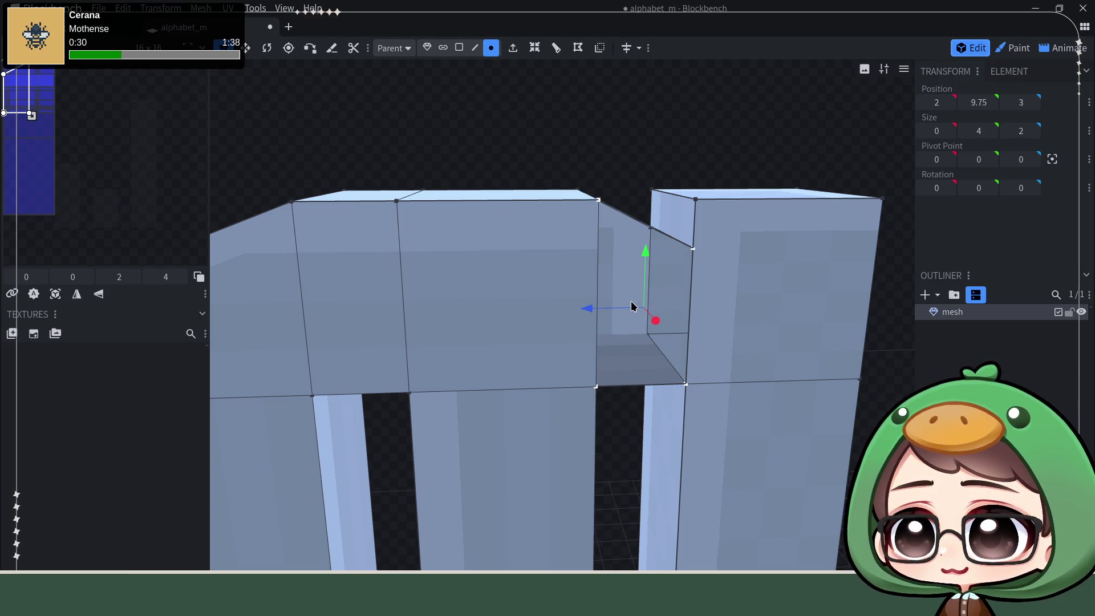
key("f")
mouse_move(572, 223)
left_mouse_down()
mouse_move(531, 173)
mouse_move(113, 157)
mouse_move(541, 195)
left_mouse_up()
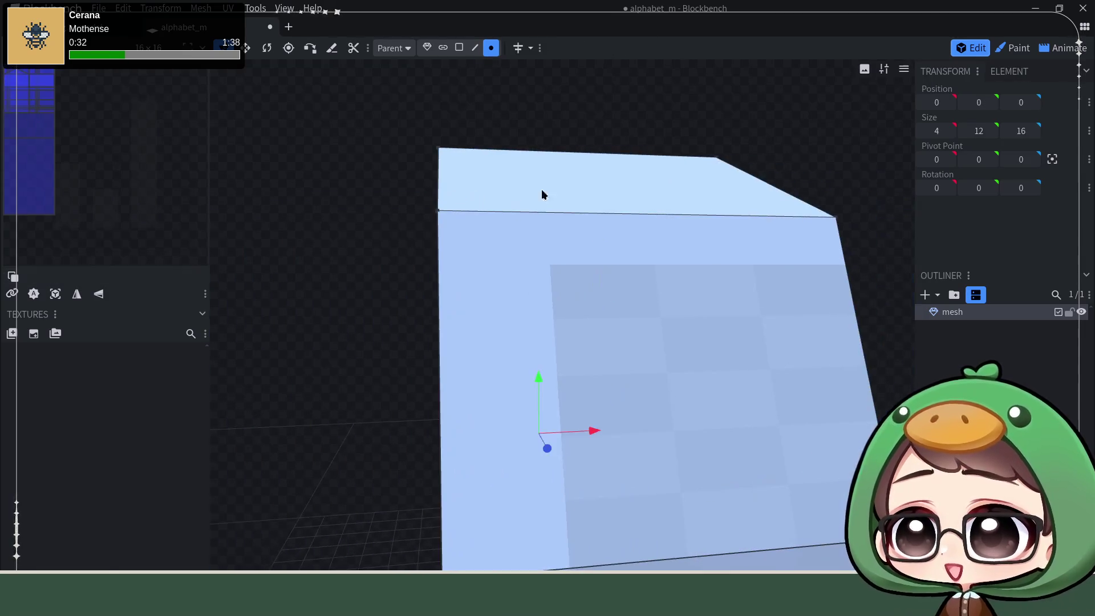
scroll(539, 147, "down", 5)
scroll(579, 164, "down", 3)
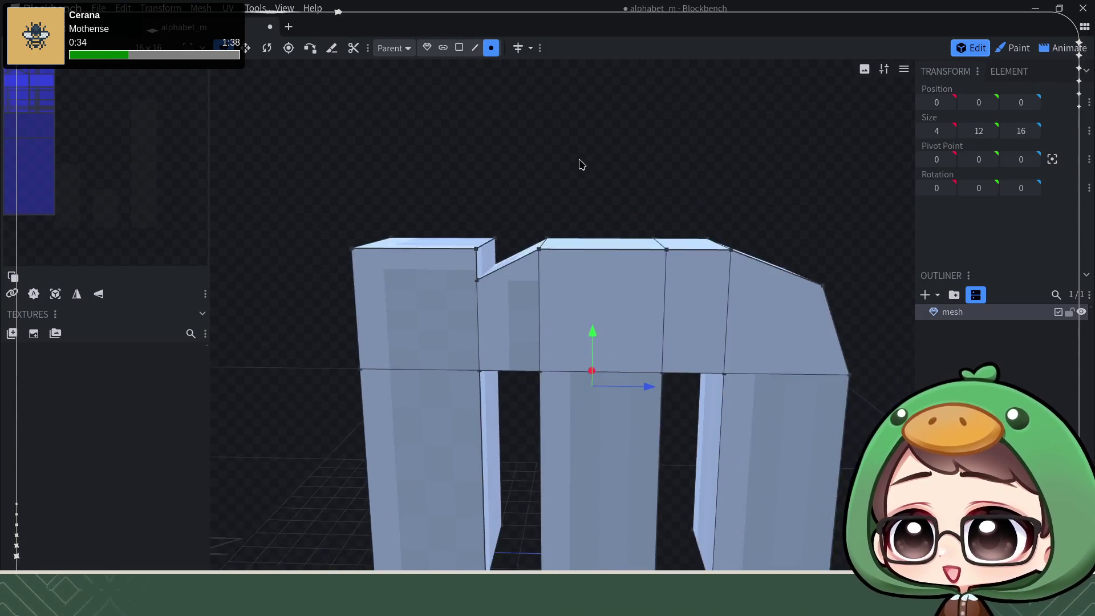
scroll(703, 223, "down", 2)
mouse_move(704, 223)
left_mouse_down()
mouse_move(745, 228)
mouse_move(747, 218)
mouse_move(725, 239)
mouse_move(736, 223)
mouse_move(727, 215)
mouse_move(725, 234)
left_mouse_up()
right_click_drag(726, 235, 579, 265)
scroll(554, 263, "up", 3)
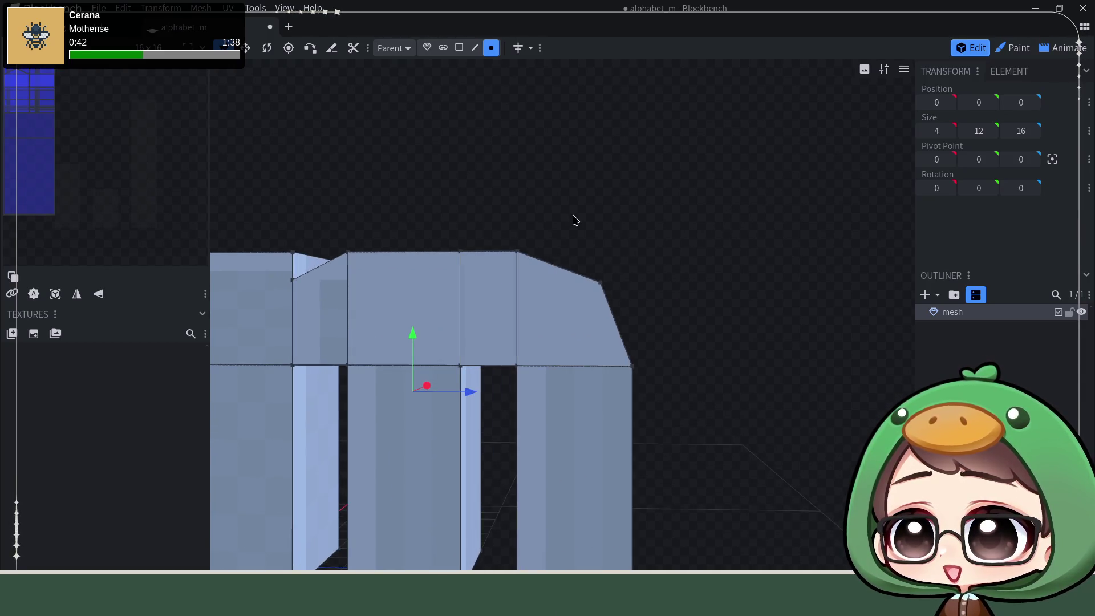
scroll(572, 217, "down", 2)
mouse_move(565, 217)
left_mouse_down()
mouse_move(548, 232)
mouse_move(590, 231)
mouse_move(596, 206)
mouse_move(672, 193)
mouse_move(599, 176)
mouse_move(598, 191)
mouse_move(620, 188)
left_mouse_up()
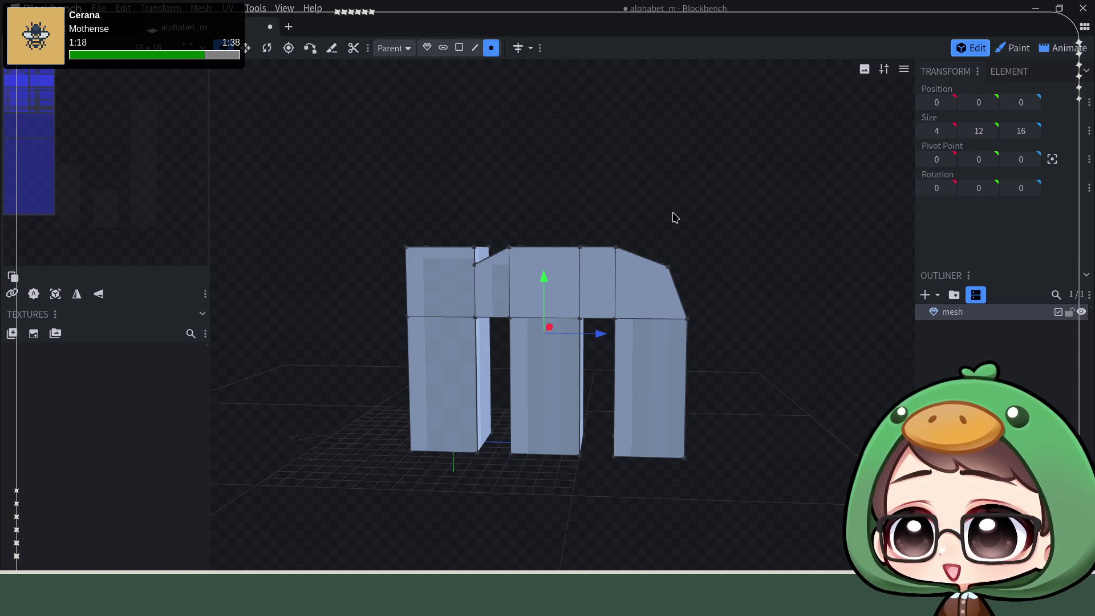
scroll(538, 402, "up", 1)
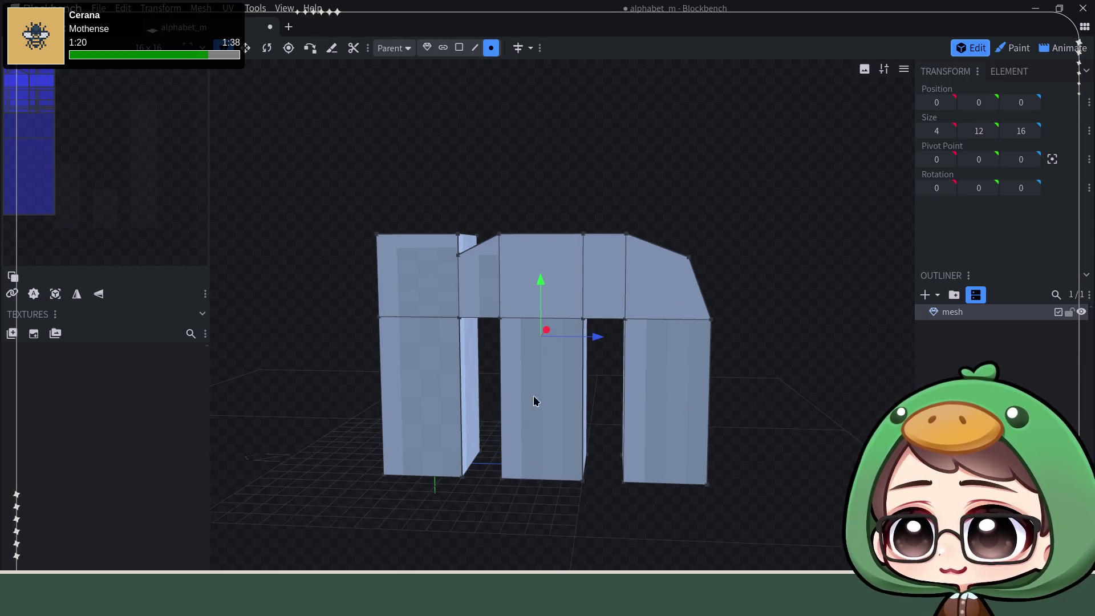
right_click_drag(607, 430, 615, 379)
mouse_move(615, 379)
left_mouse_down()
mouse_move(612, 428)
mouse_move(654, 394)
left_mouse_up()
mouse_move(755, 335)
left_mouse_down()
mouse_move(816, 298)
mouse_move(795, 323)
left_mouse_up()
right_click_drag(795, 322, 693, 363)
mouse_move(693, 364)
left_mouse_down()
mouse_move(687, 271)
mouse_move(705, 196)
mouse_move(682, 273)
mouse_move(761, 181)
mouse_move(741, 226)
mouse_move(750, 230)
mouse_move(669, 184)
left_mouse_up()
left_click(474, 48)
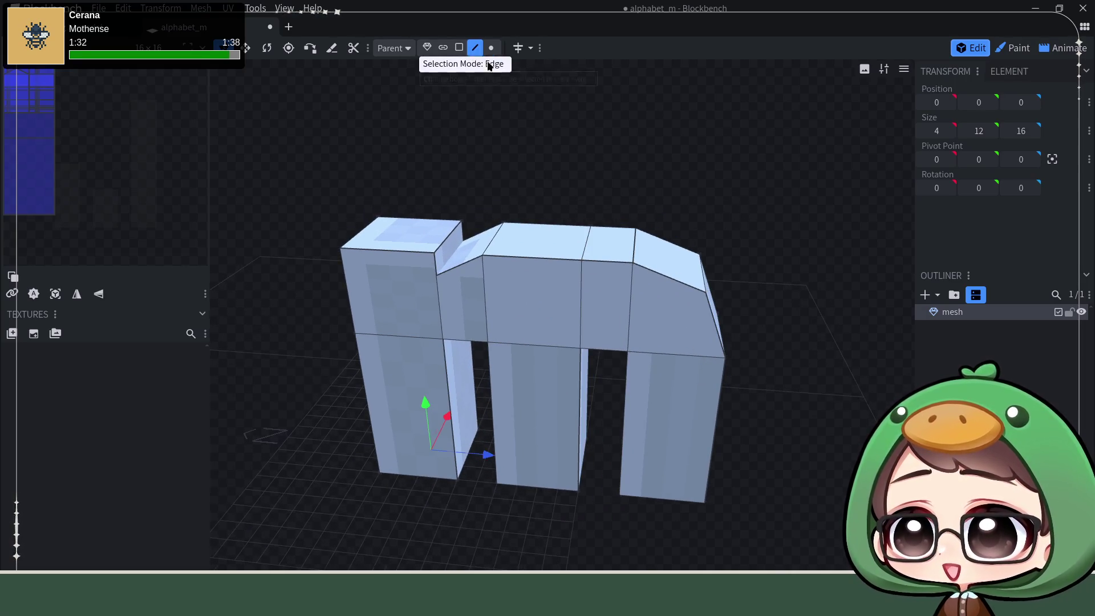
- Add a loop cut across the top section of the letter mesh
left_click(608, 260)
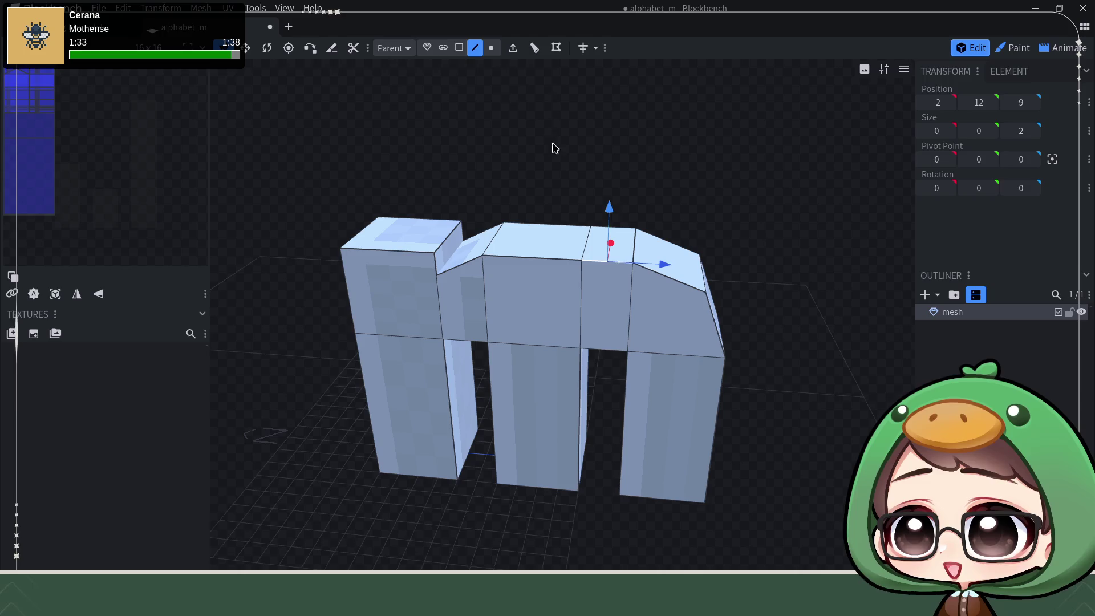
left_click(535, 48)
left_click_drag(754, 213, 762, 207)
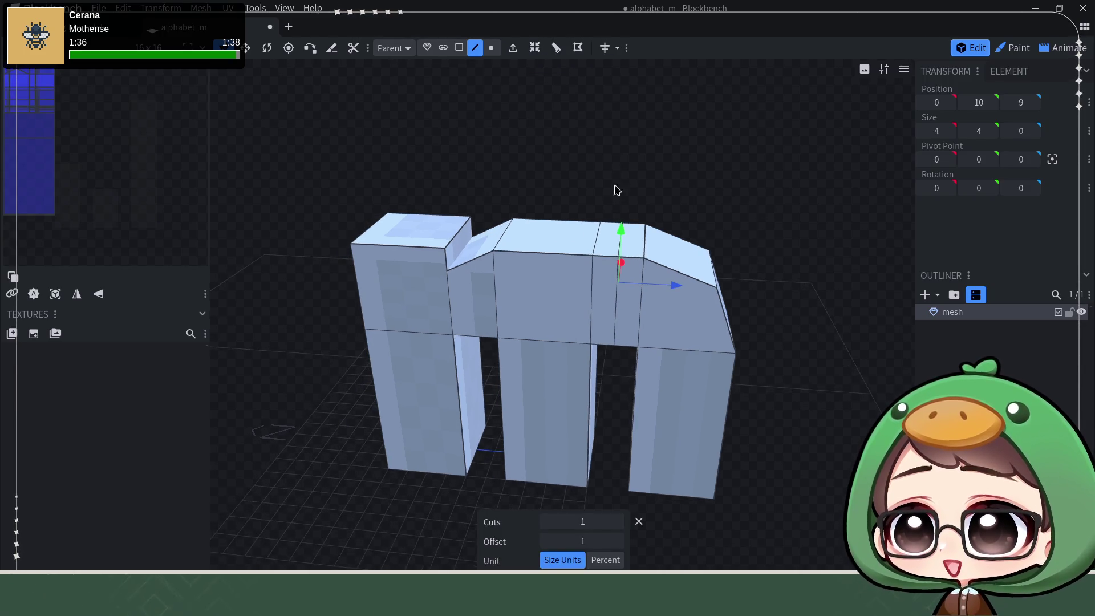
left_click(613, 251)
- Lower the new top edge from the cut to height 11.5, forming a small dip
left_click(624, 244)
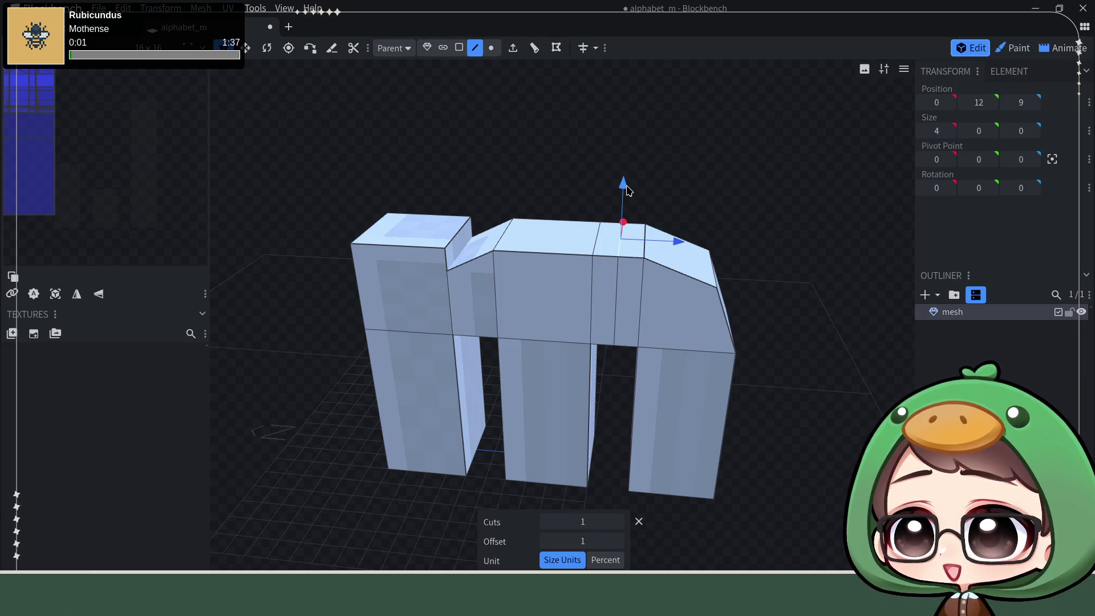
mouse_move(625, 190)
left_mouse_down()
mouse_move(630, 208)
mouse_move(750, 220)
left_mouse_up()
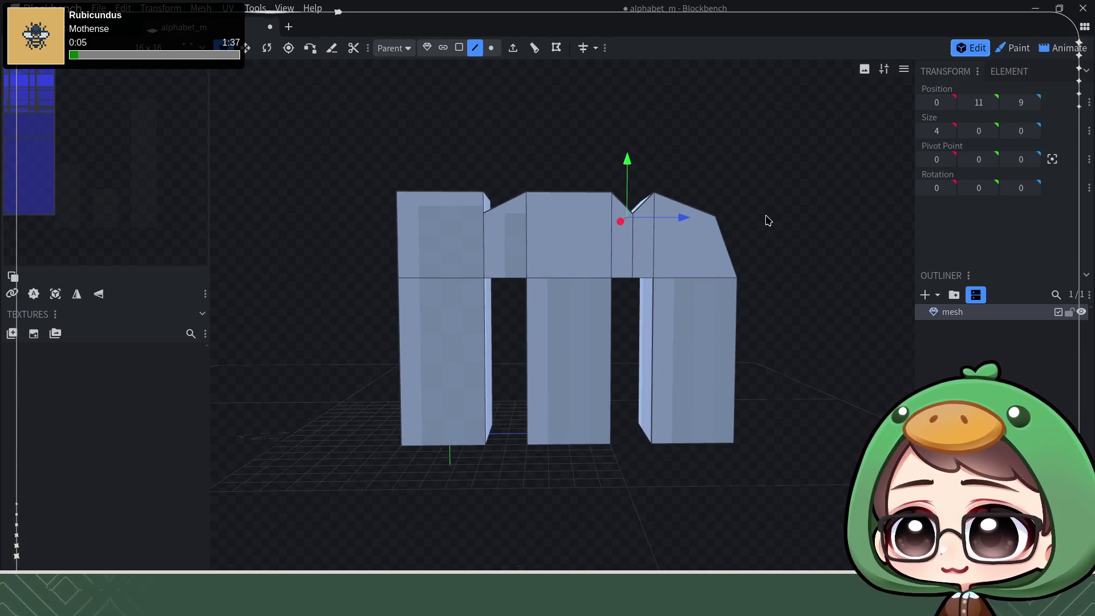
right_click_drag(797, 287, 778, 282)
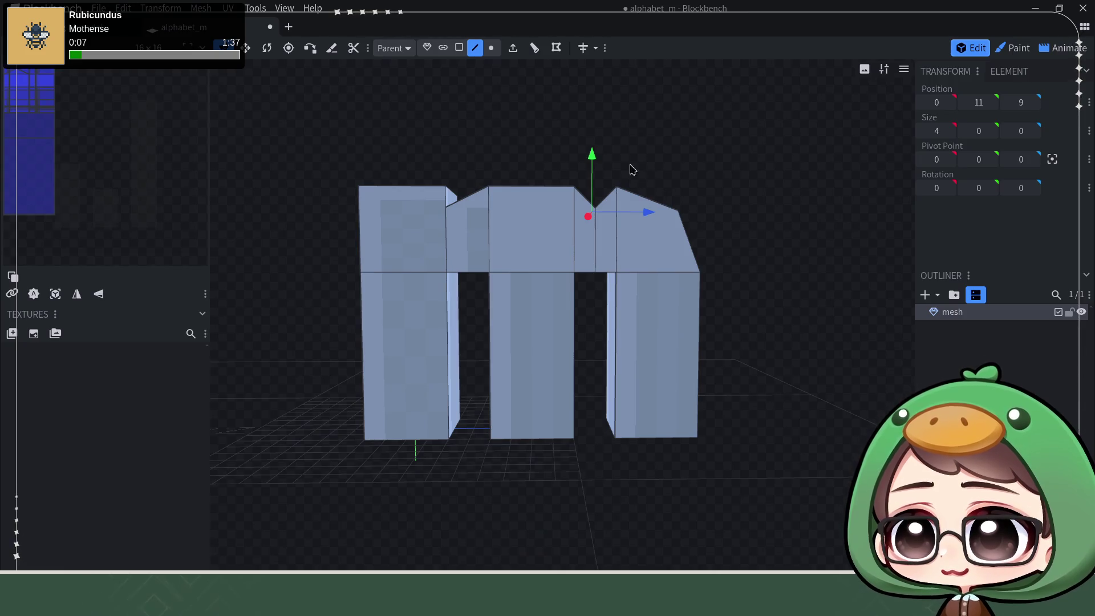
left_click_drag(597, 161, 599, 157)
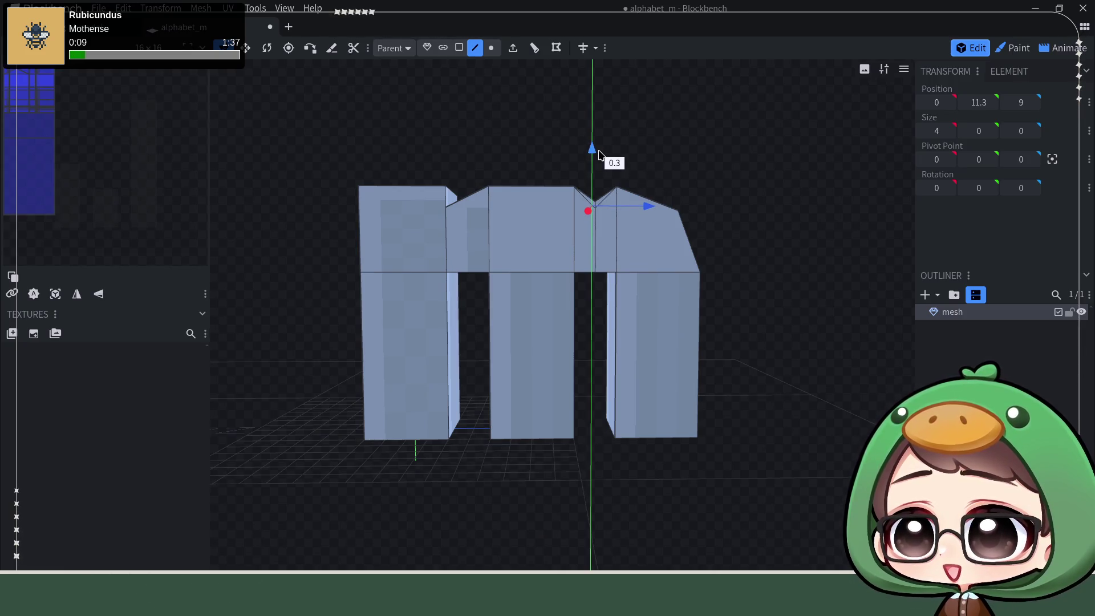
left_click_drag(599, 155, 600, 152)
scroll(762, 337, "down", 3)
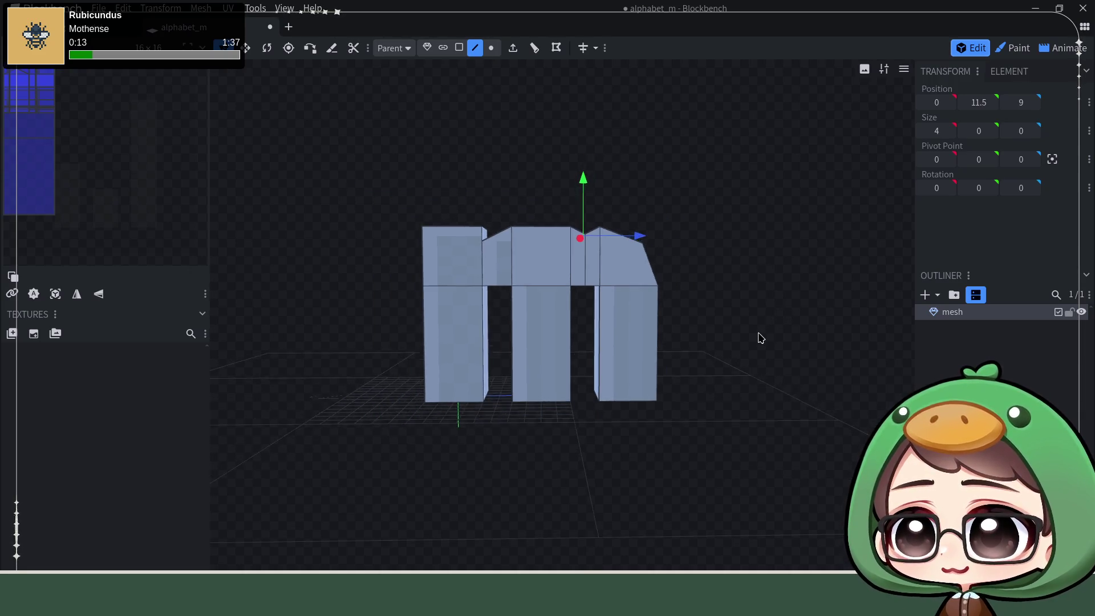
scroll(760, 339, "down", 2)
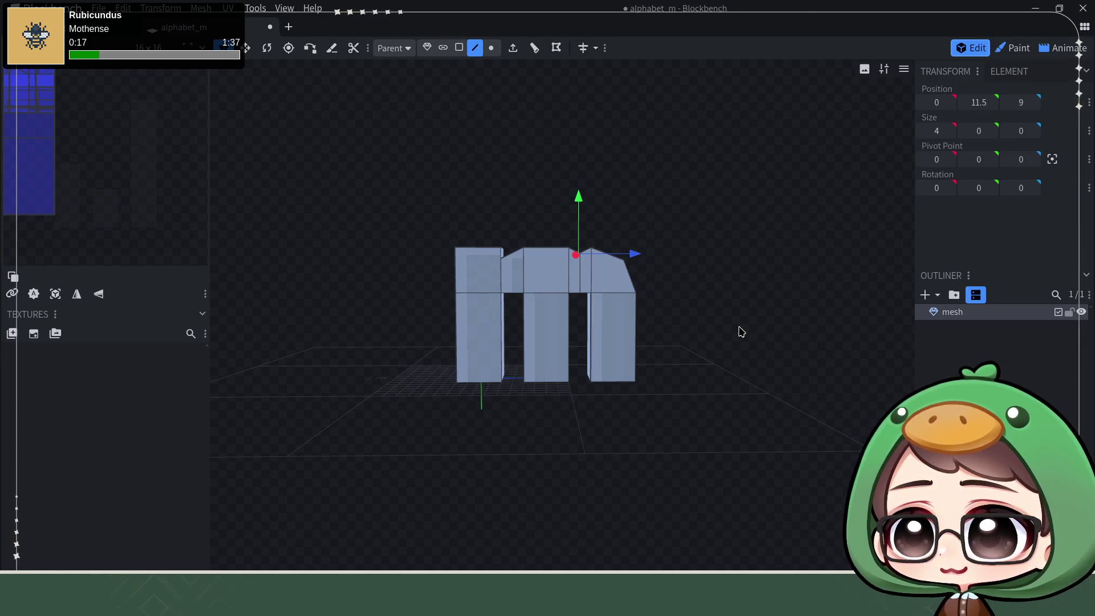
scroll(719, 264, "up", 1)
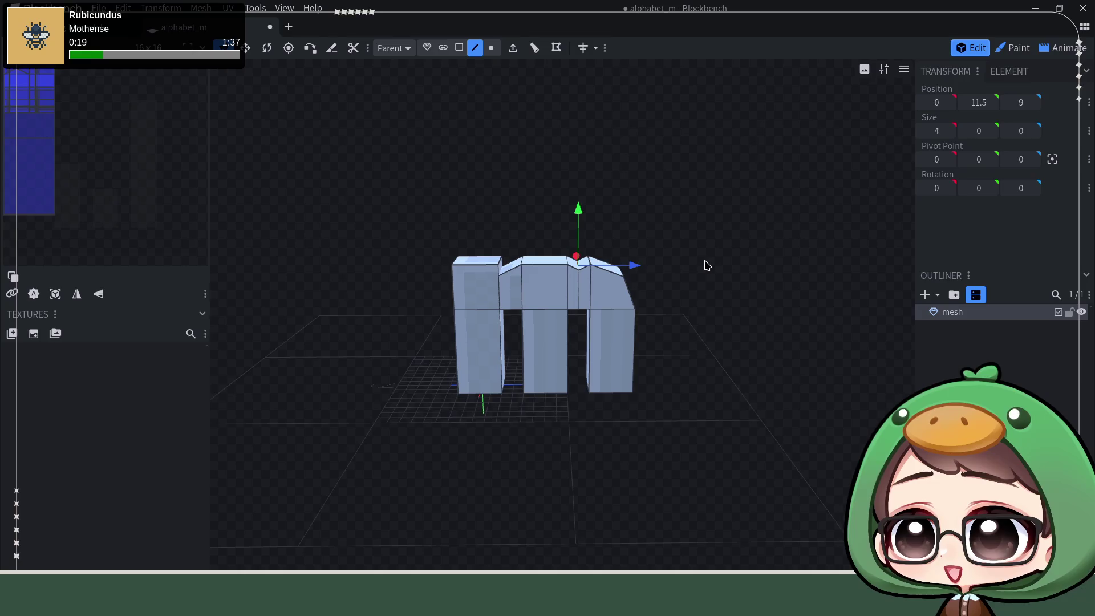
scroll(707, 265, "up", 1)
scroll(704, 277, "up", 1)
scroll(682, 279, "up", 2)
scroll(680, 280, "up", 2)
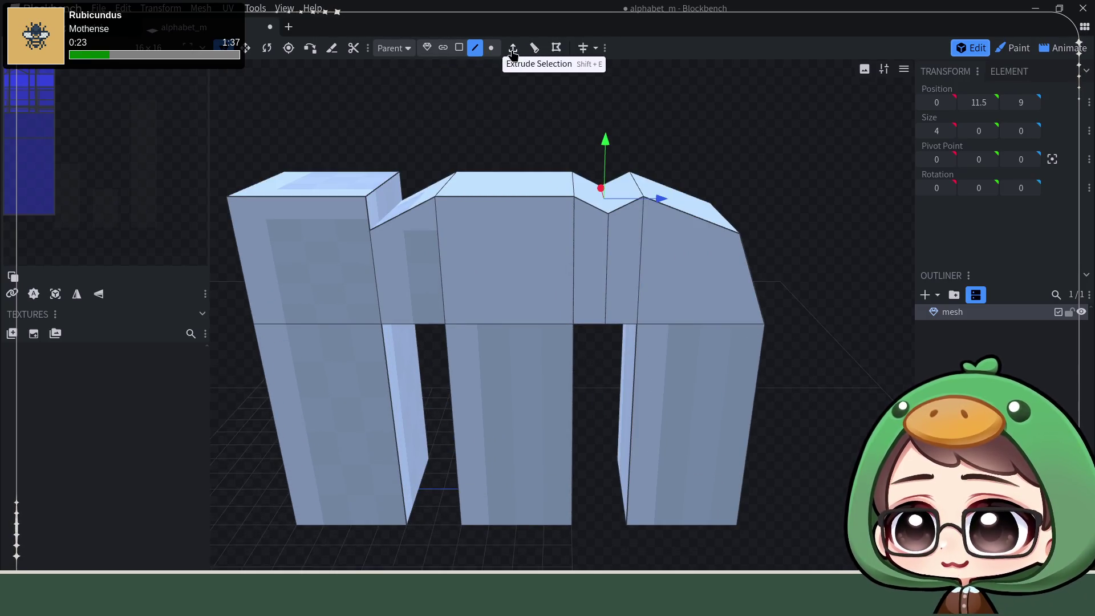
- Shrink the top middle face's depth from 4 to 2 with the resize tool
left_click(460, 49)
left_click(512, 182)
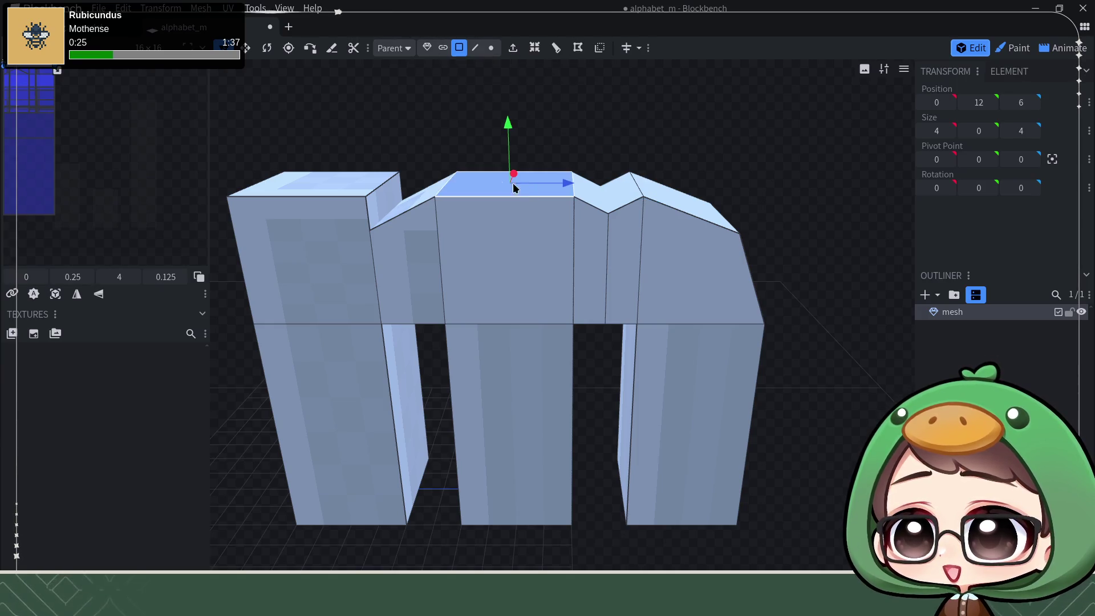
left_click(247, 48)
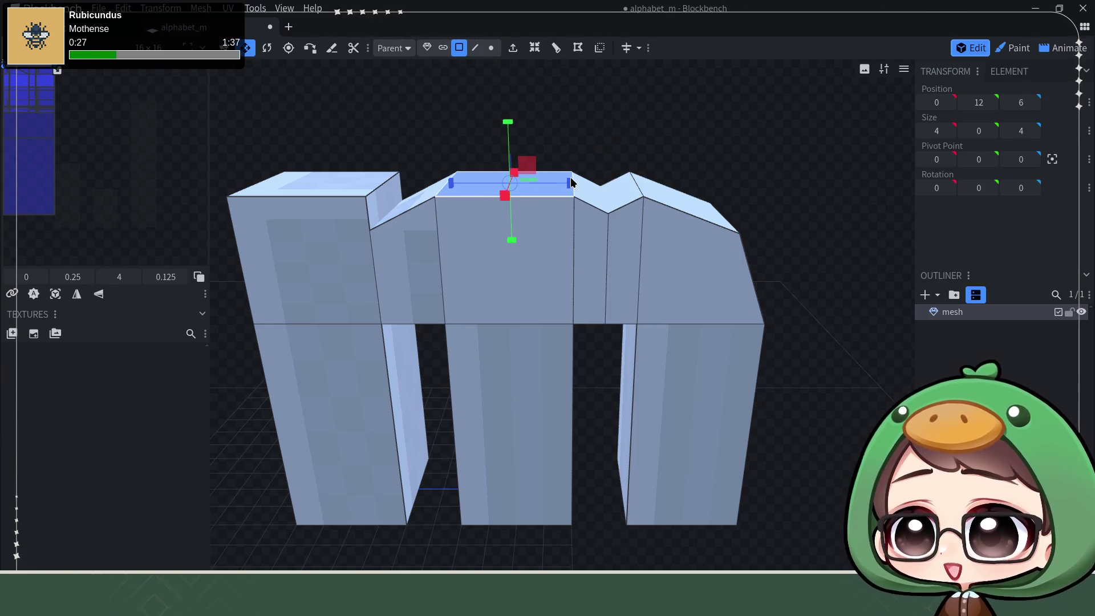
left_click_drag(567, 183, 550, 184)
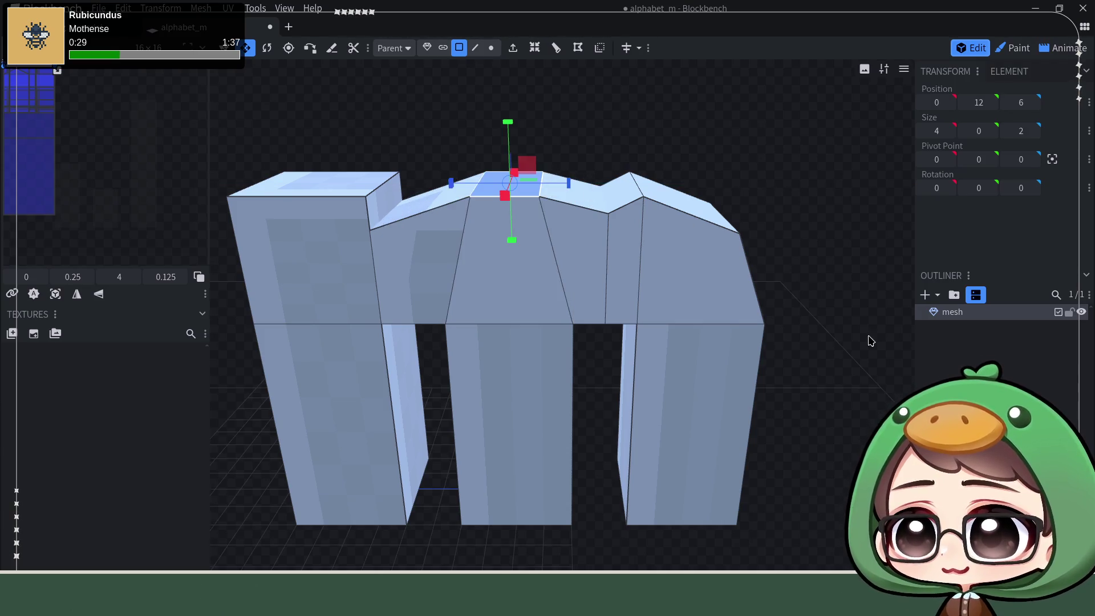
left_click_drag(868, 339, 868, 314)
scroll(806, 295, "down", 2)
scroll(804, 309, "down", 2)
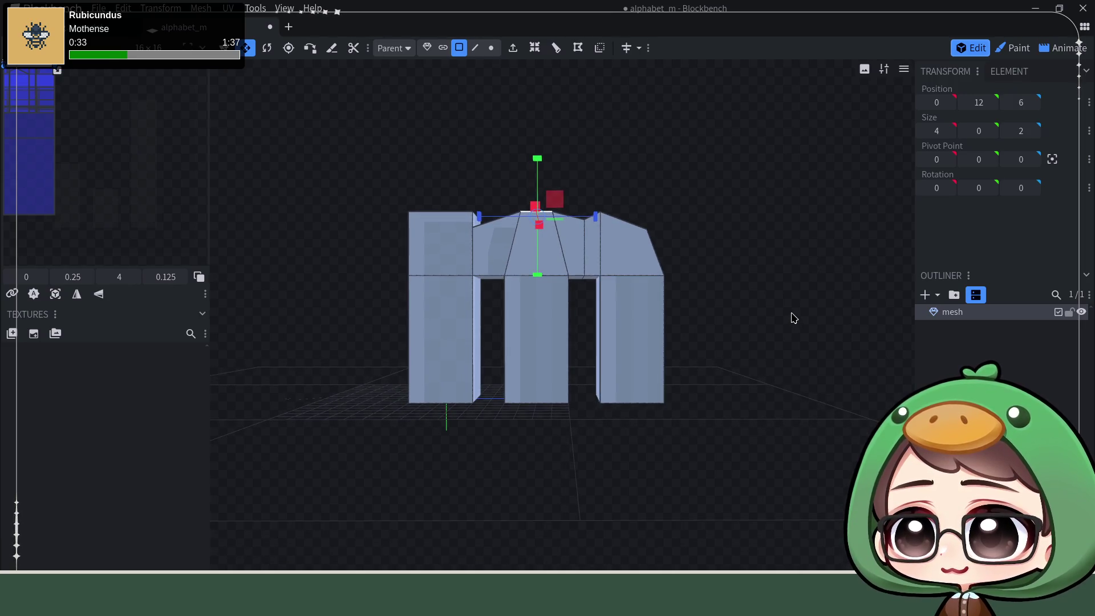
mouse_move(790, 318)
left_mouse_down()
mouse_move(765, 305)
mouse_move(762, 334)
left_mouse_up()
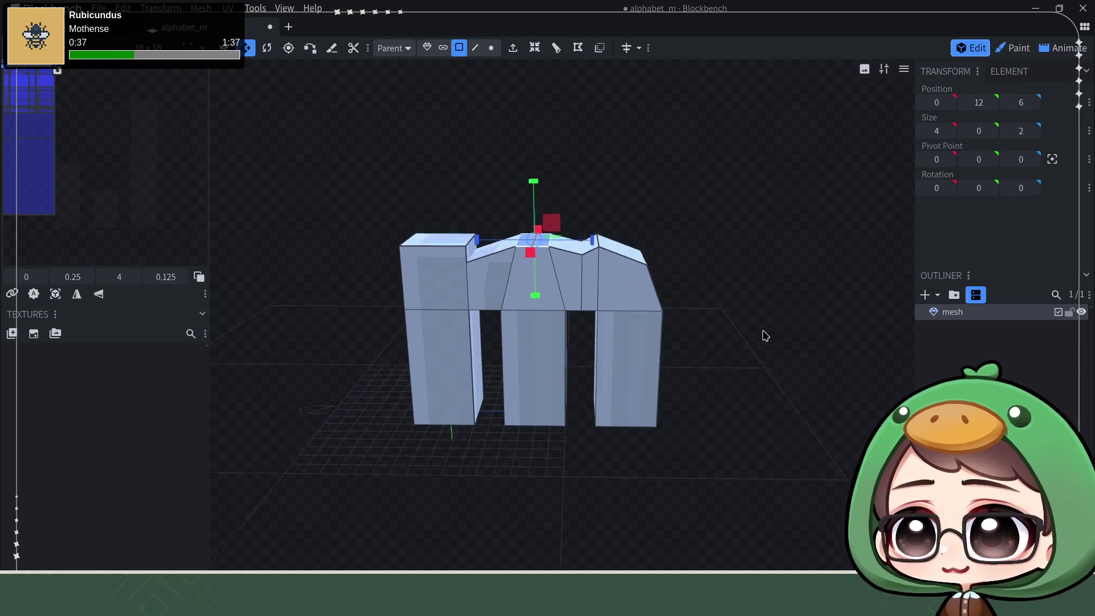
- Lower the top edge between the two arches slightly
left_click(475, 46)
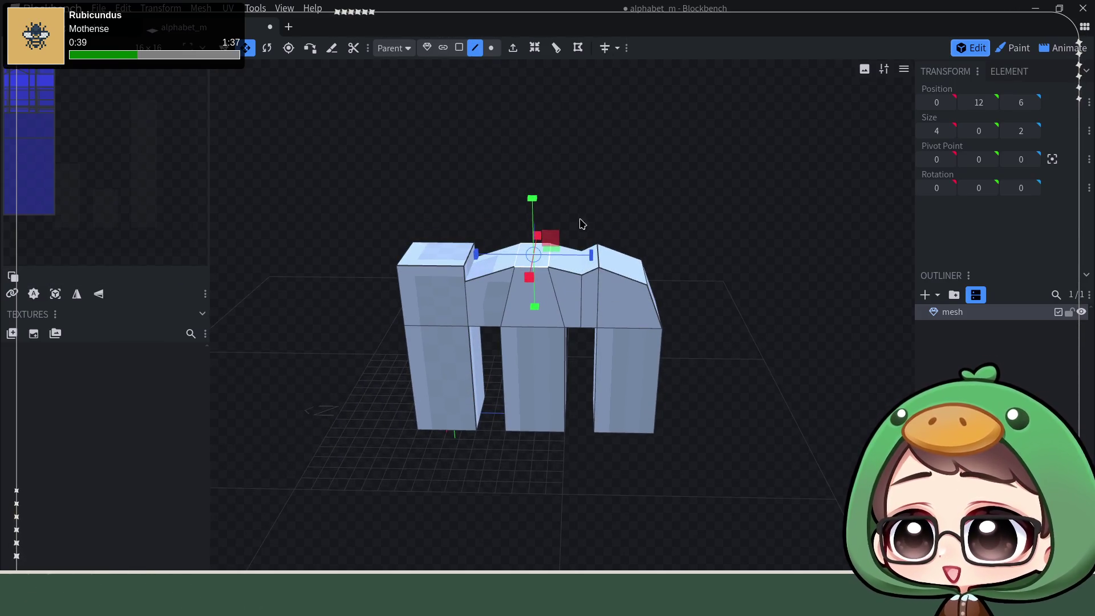
left_click(584, 266)
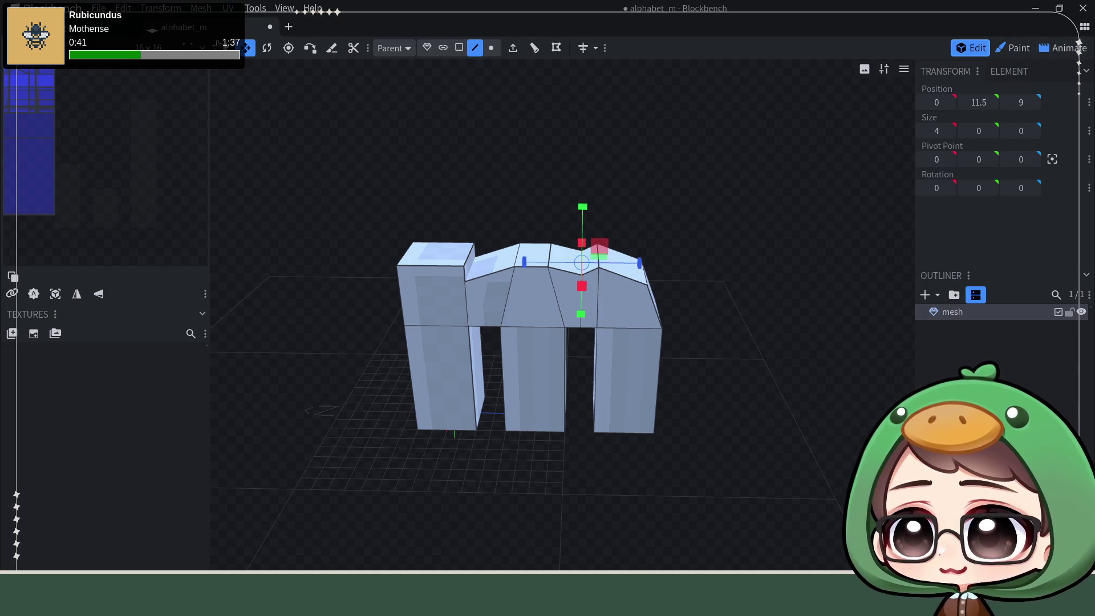
left_click_drag(582, 202, 580, 208)
mouse_move(718, 222)
left_mouse_down()
mouse_move(719, 192)
mouse_move(746, 207)
left_mouse_up()
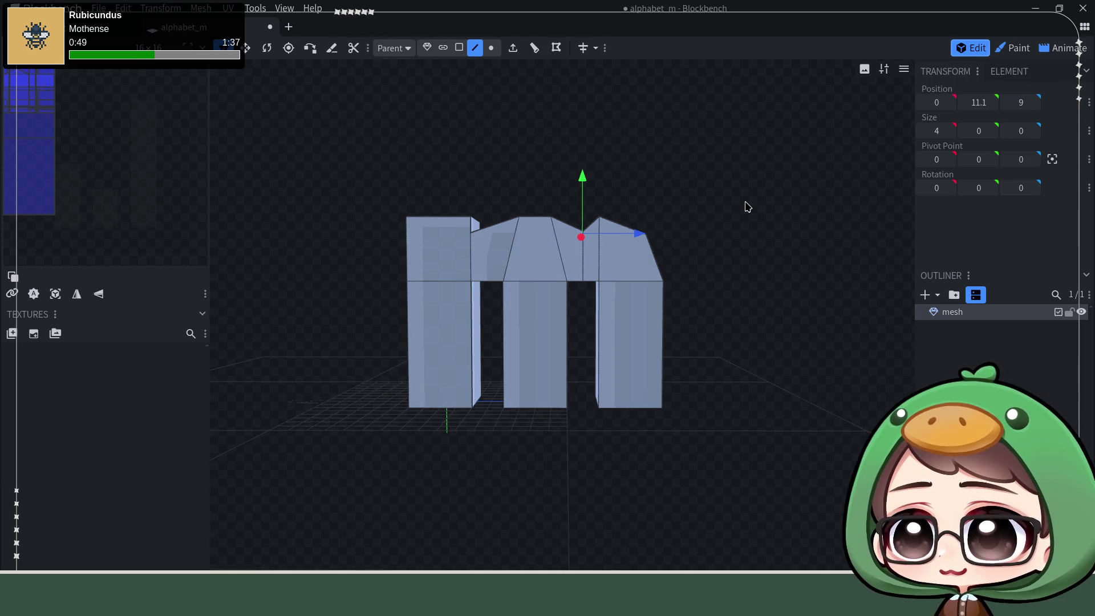
left_click_drag(745, 206, 660, 256)
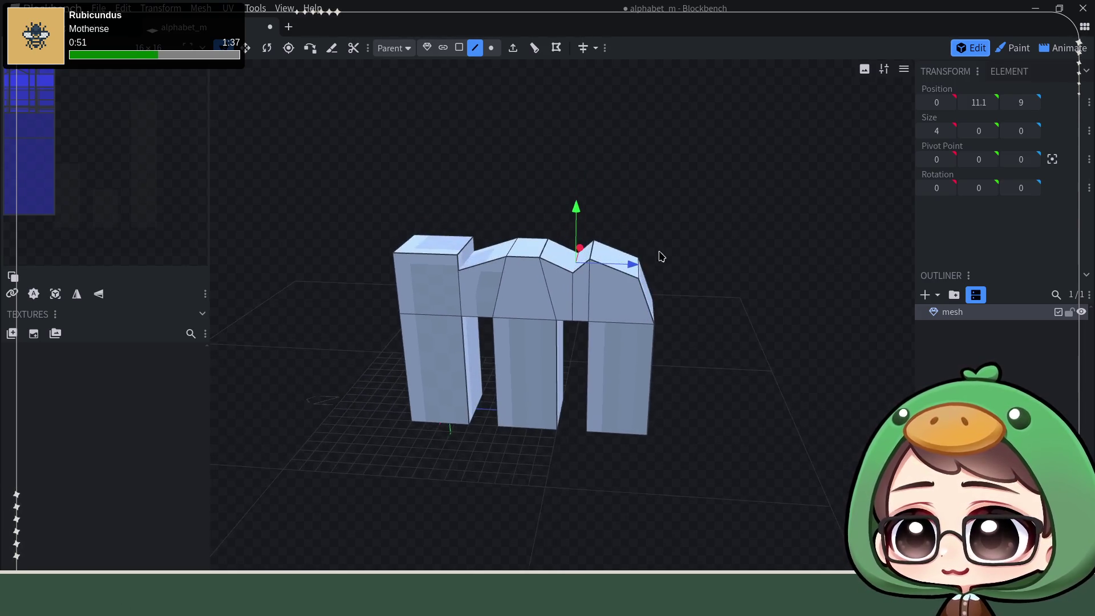
- Shift the right hump's top edge one unit back in depth and check the shape
left_click(594, 257)
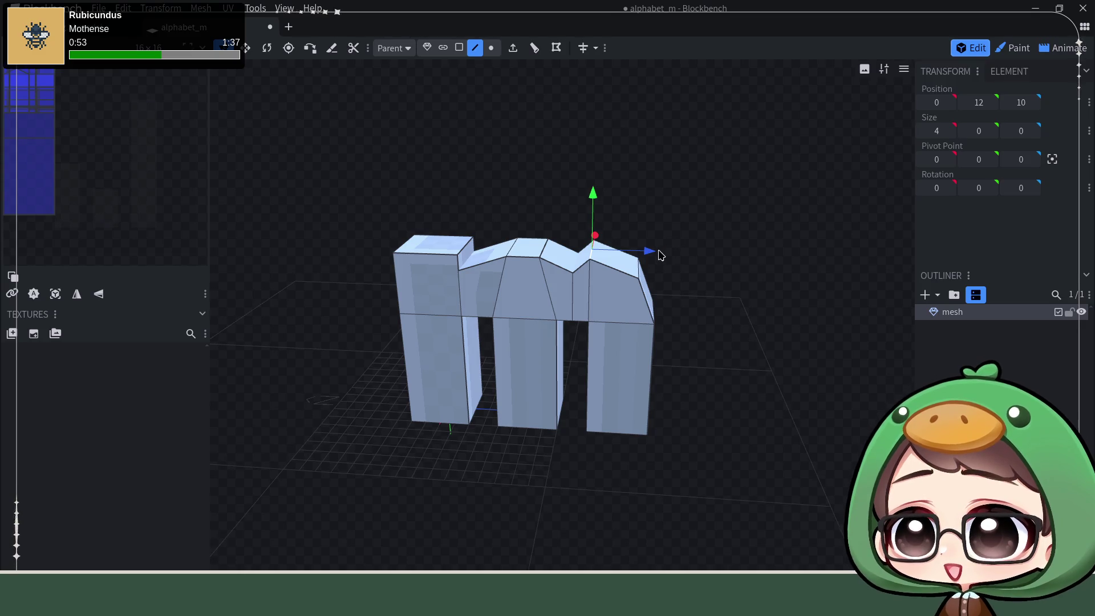
left_click_drag(653, 255, 670, 257)
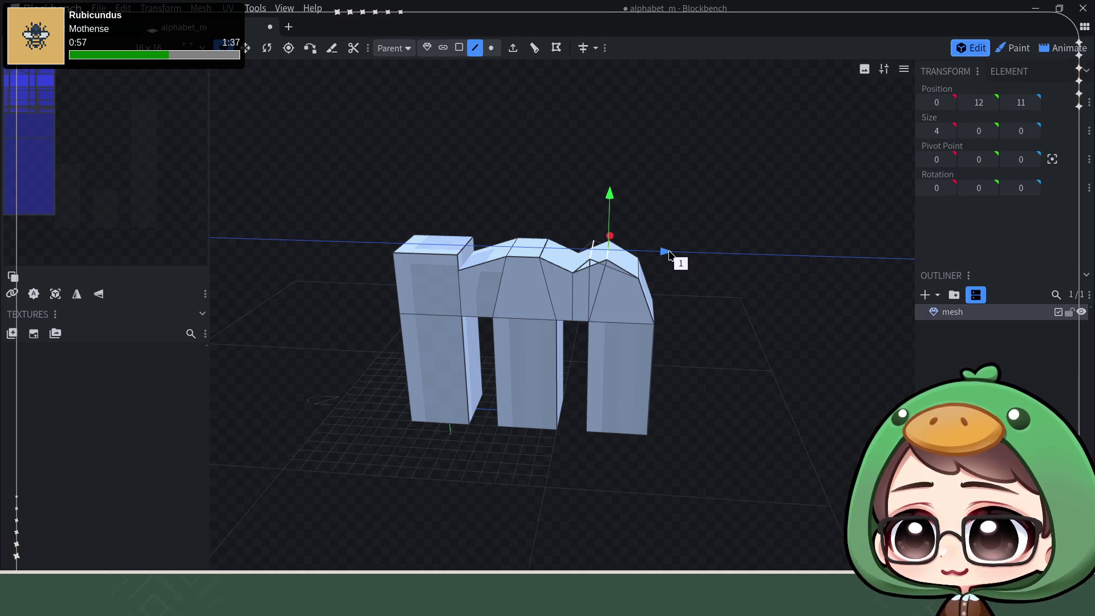
mouse_move(670, 257)
left_mouse_down()
mouse_move(704, 298)
mouse_move(711, 254)
mouse_move(704, 272)
mouse_move(733, 252)
mouse_move(722, 284)
left_mouse_up()
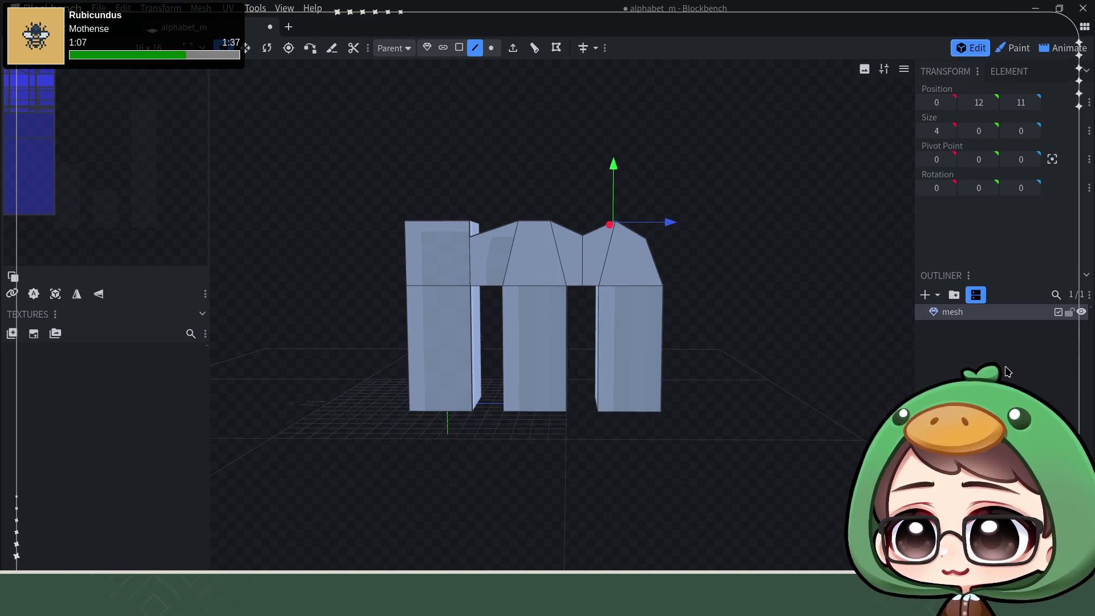
left_click(721, 283)
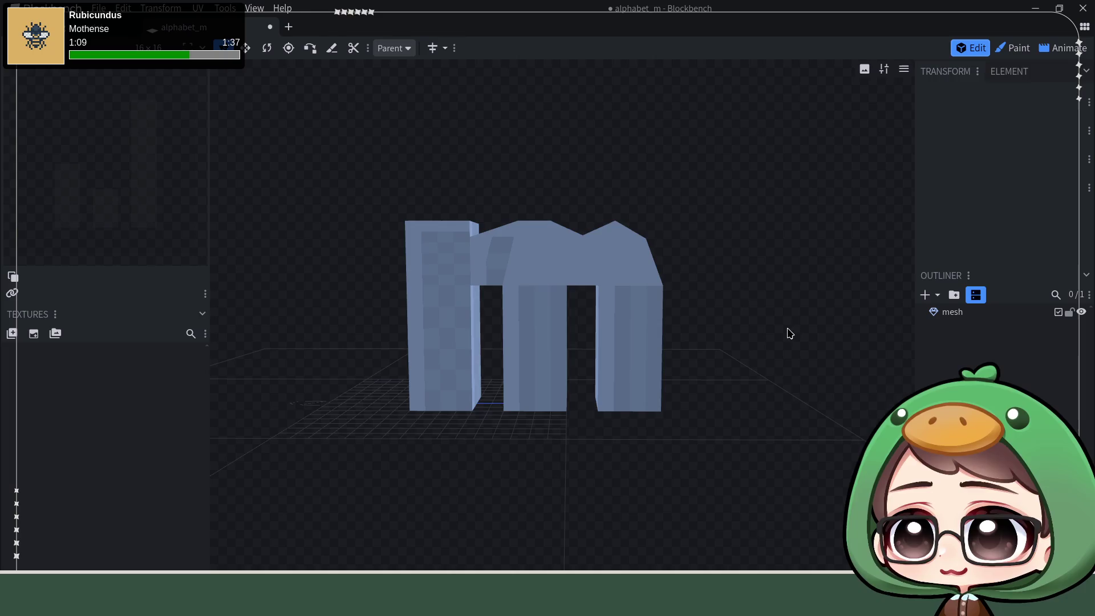
left_click(997, 313)
- Slide the right hump's vertical edge back in depth
left_click_drag(687, 208, 670, 287)
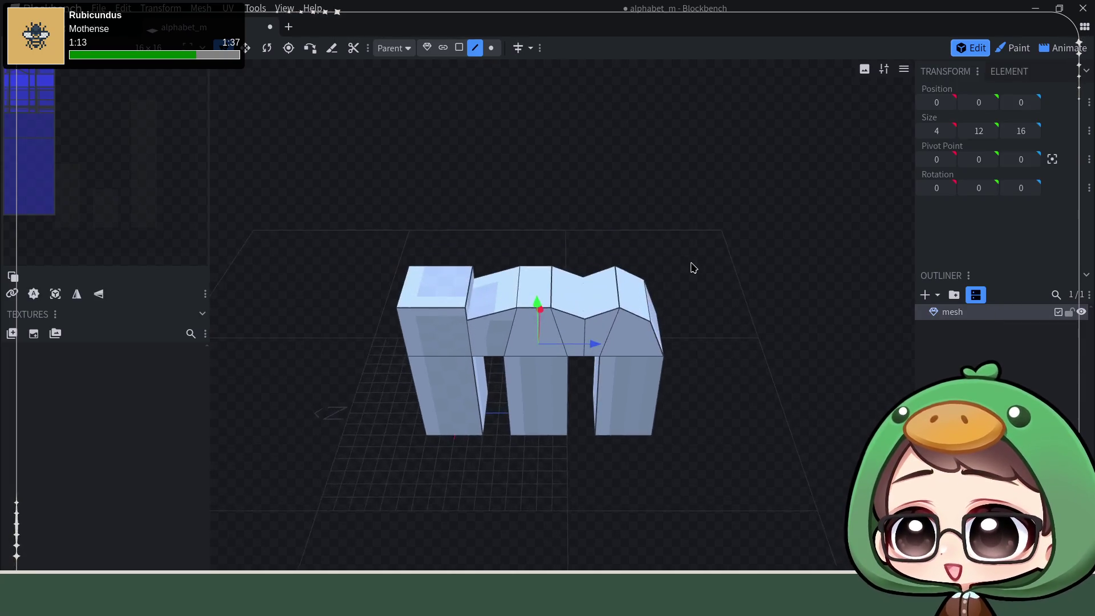
scroll(670, 287, "up", 3)
scroll(751, 222, "up", 2)
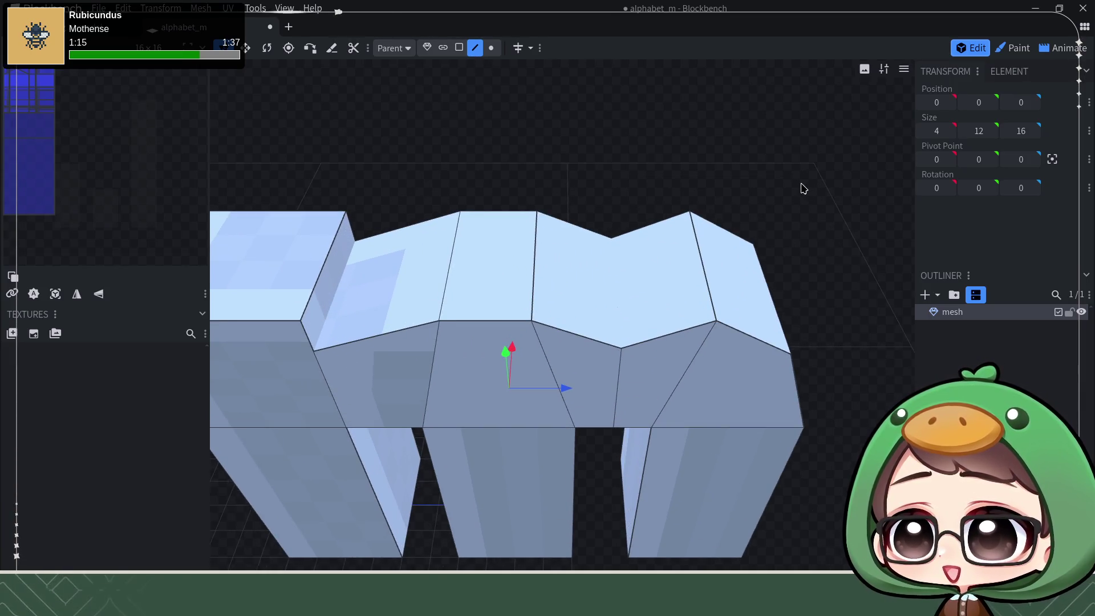
scroll(799, 190, "down", 2)
left_click_drag(755, 184, 616, 201)
scroll(596, 187, "up", 2)
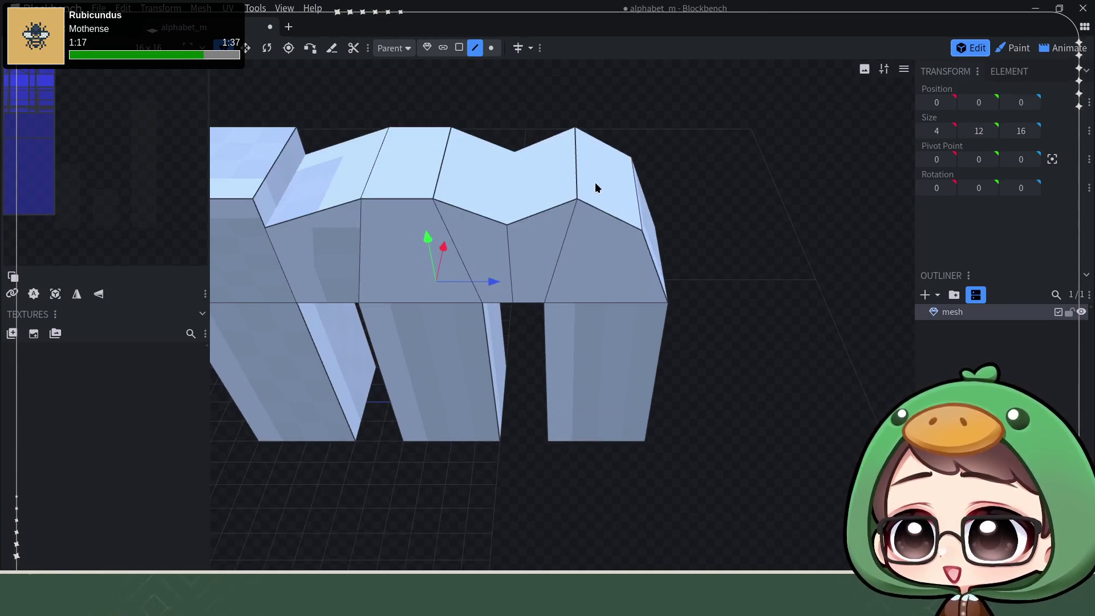
left_click(579, 181)
left_click_drag(624, 161, 596, 161)
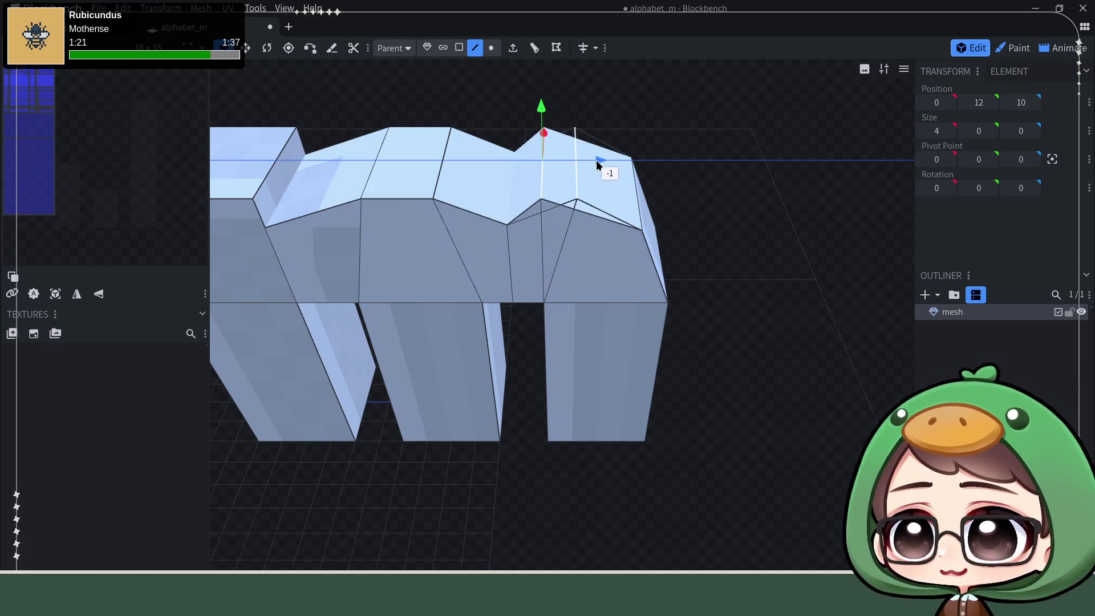
left_click(653, 176)
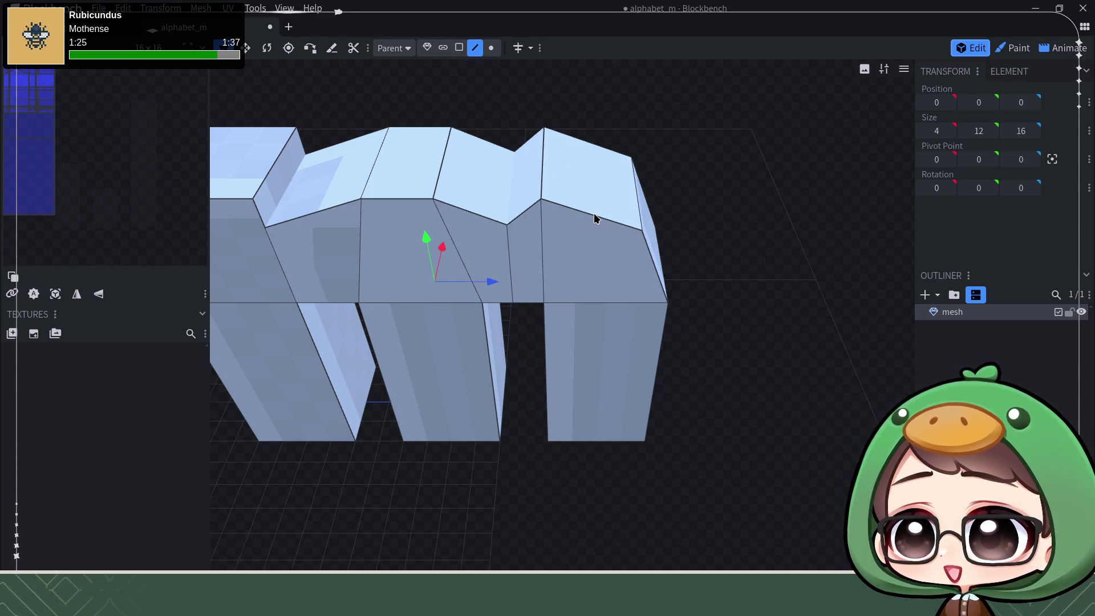
- Add a loop cut across the right block of the mesh
left_click(594, 216)
left_click(535, 49)
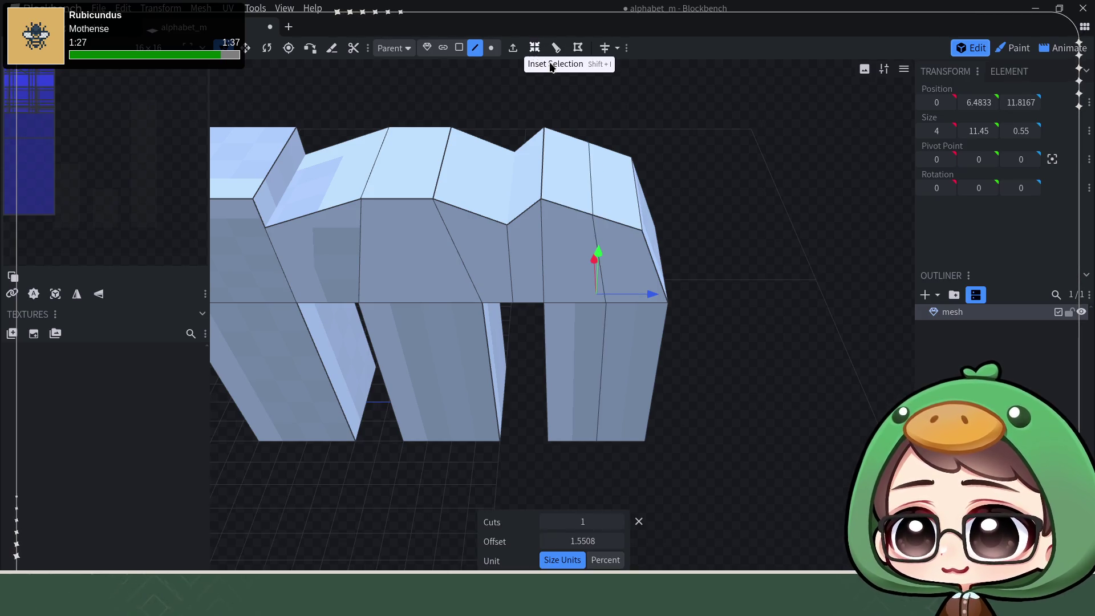
key("Escape")
- Raise a top vertex of the right block by half a unit and confirm its height
left_click(591, 193)
left_click_drag(795, 281, 739, 189)
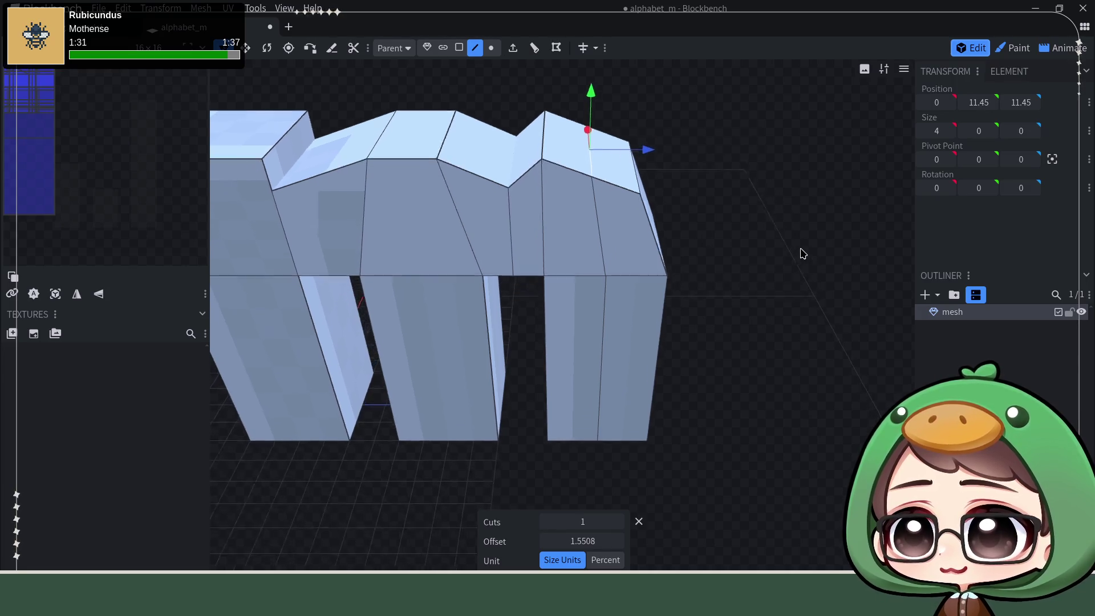
mouse_move(769, 131)
left_mouse_down()
mouse_move(734, 186)
mouse_move(601, 135)
mouse_move(591, 111)
left_mouse_up()
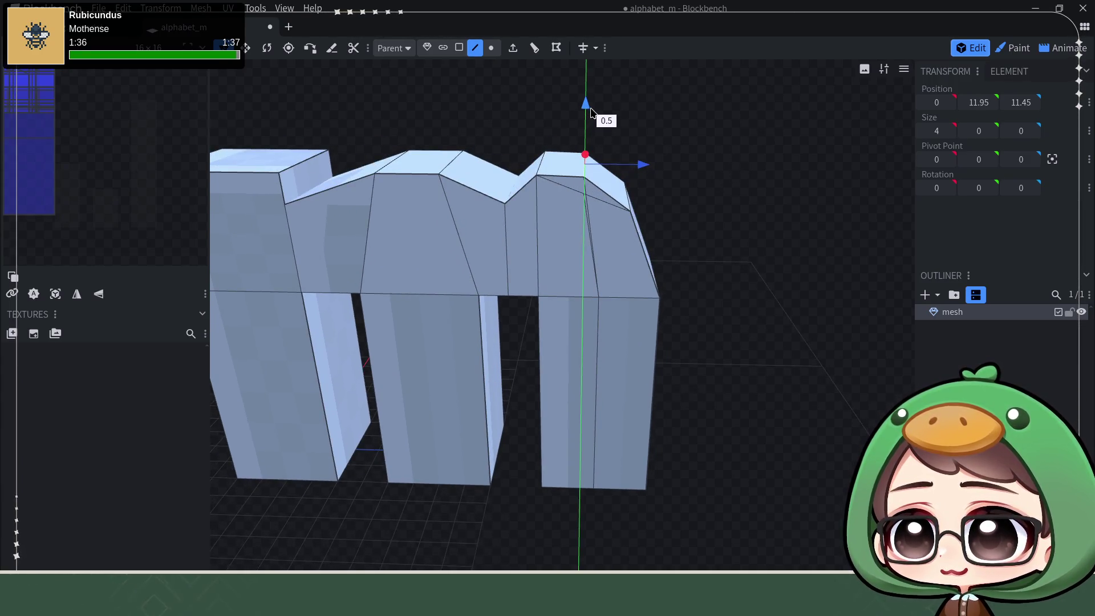
mouse_move(745, 248)
left_mouse_down()
mouse_move(740, 188)
mouse_move(777, 255)
left_mouse_up()
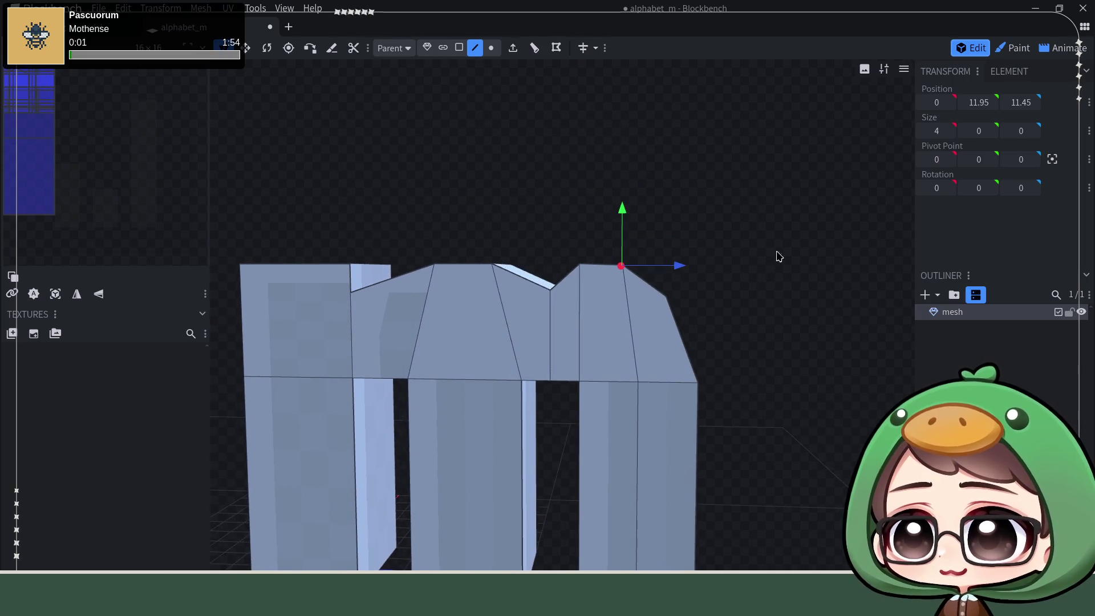
left_click(978, 102)
type("0")
key("Return")
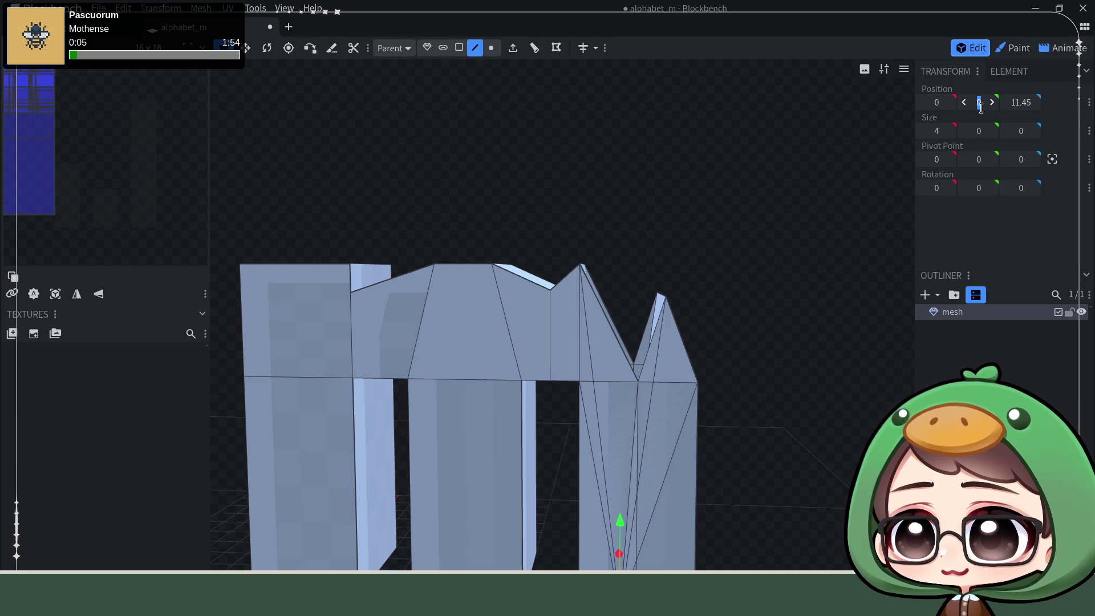
- Restore the vertex height and set its depth to 12
left_click(1010, 105)
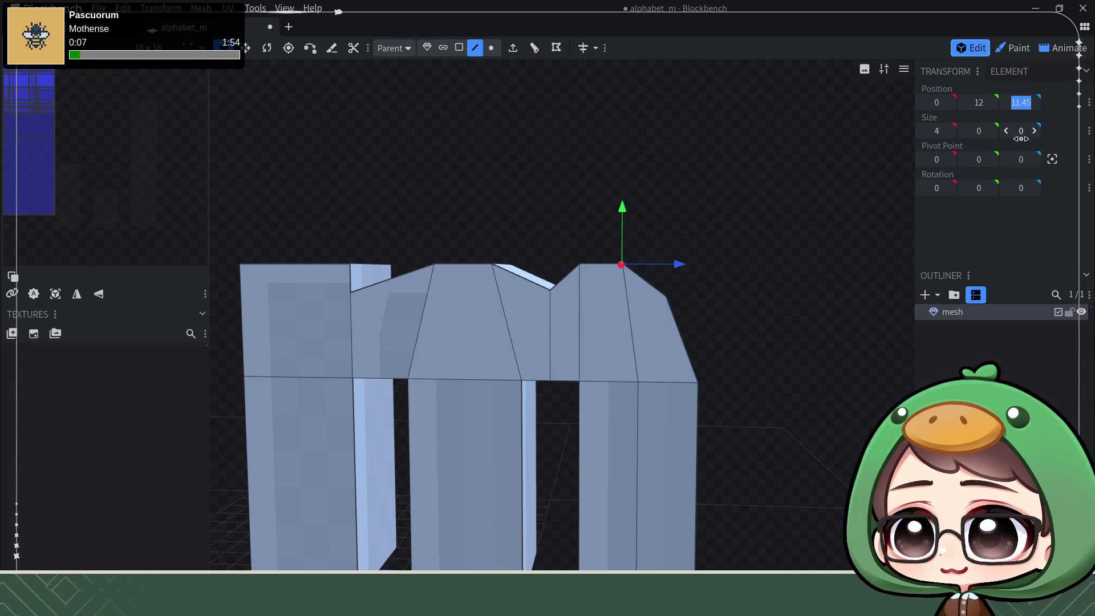
type("12")
key("Tab")
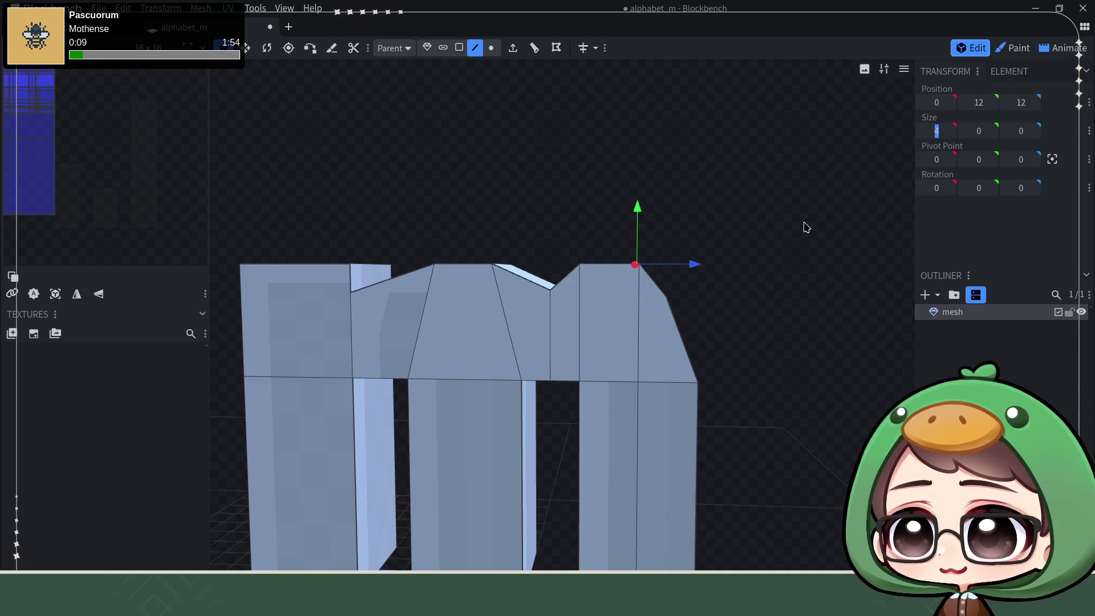
left_click_drag(793, 240, 650, 319)
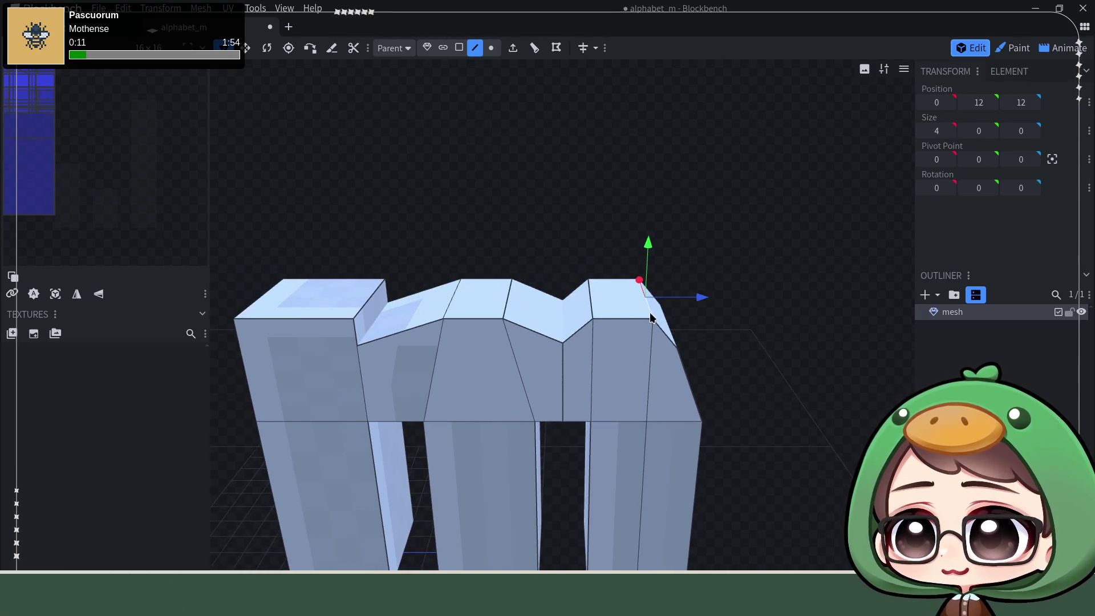
- Move another top vertex of the right hump forward to depth 11 and preview the shape
left_click(589, 283)
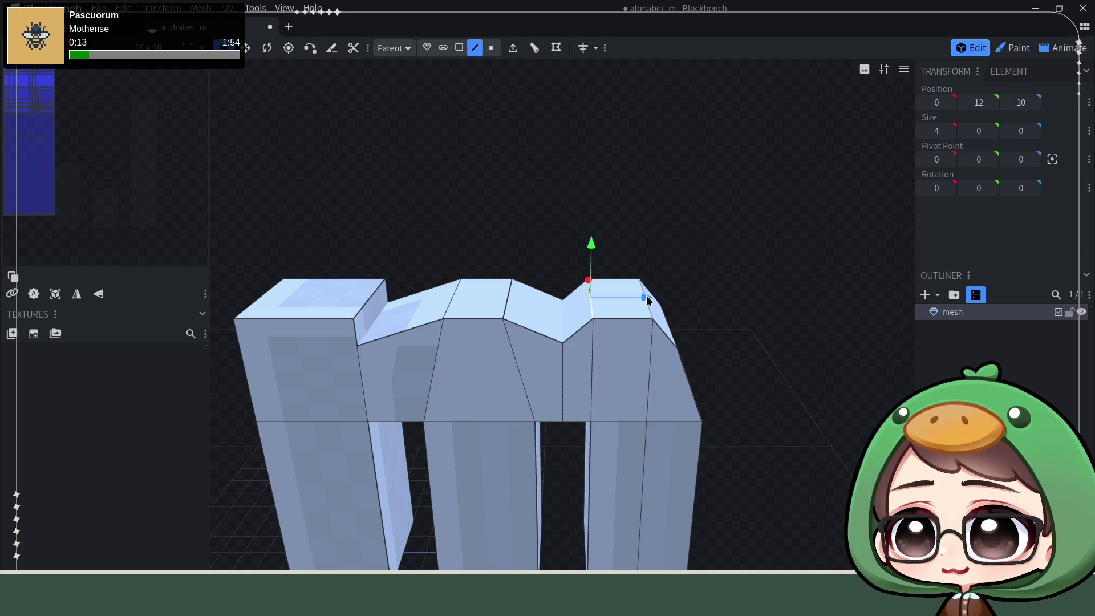
left_click_drag(648, 300, 668, 304)
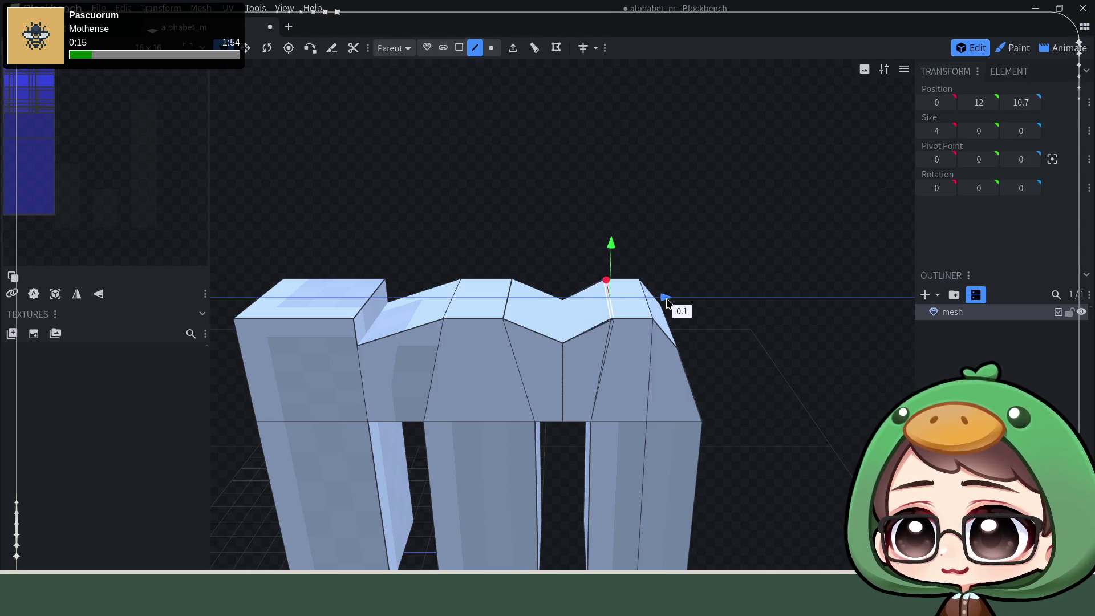
left_click_drag(668, 304, 673, 306)
mouse_move(676, 308)
left_mouse_down()
mouse_move(719, 320)
mouse_move(706, 274)
mouse_move(738, 317)
mouse_move(755, 304)
mouse_move(753, 320)
mouse_move(738, 314)
mouse_move(716, 347)
mouse_move(697, 295)
left_mouse_up()
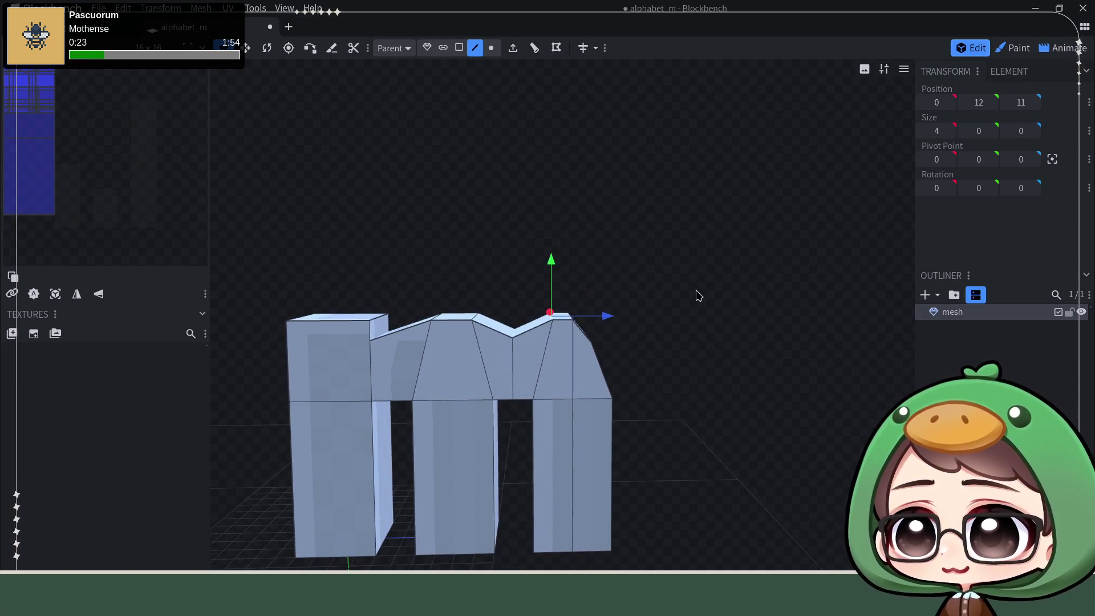
left_click(768, 337)
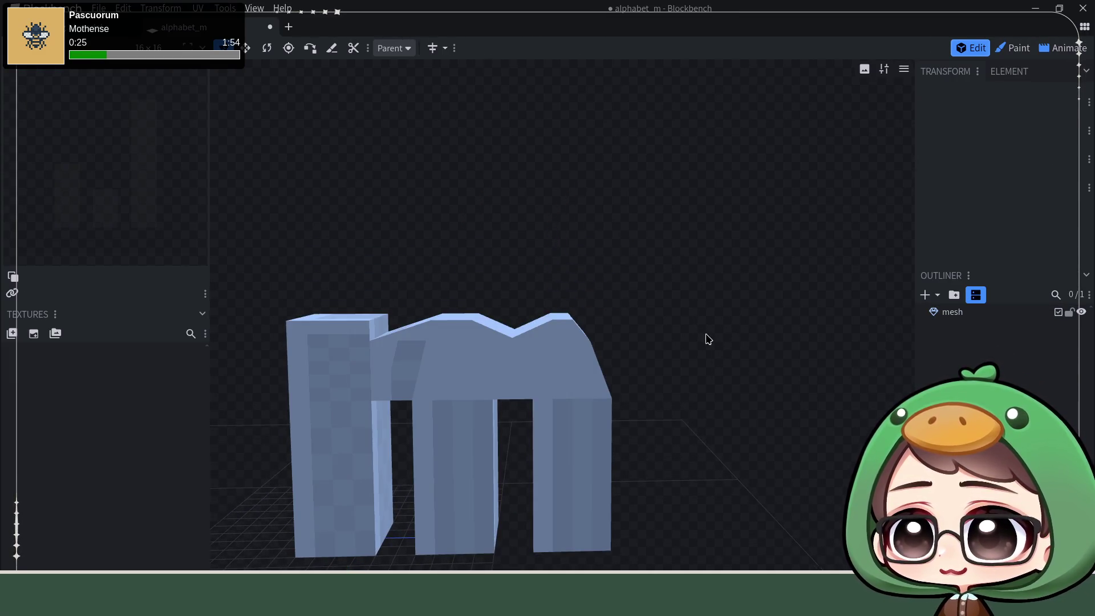
mouse_move(706, 338)
left_mouse_down()
mouse_move(711, 243)
mouse_move(724, 245)
mouse_move(727, 267)
mouse_move(718, 248)
mouse_move(746, 245)
mouse_move(708, 279)
mouse_move(691, 268)
mouse_move(673, 312)
mouse_move(534, 357)
left_mouse_up()
- Set the top right corner vertex to position 0, 12, 13 and show the whole letter
left_click(948, 312)
left_click(530, 340)
mouse_move(616, 300)
left_mouse_down()
mouse_move(653, 251)
mouse_move(657, 259)
mouse_move(582, 247)
mouse_move(557, 225)
left_mouse_up()
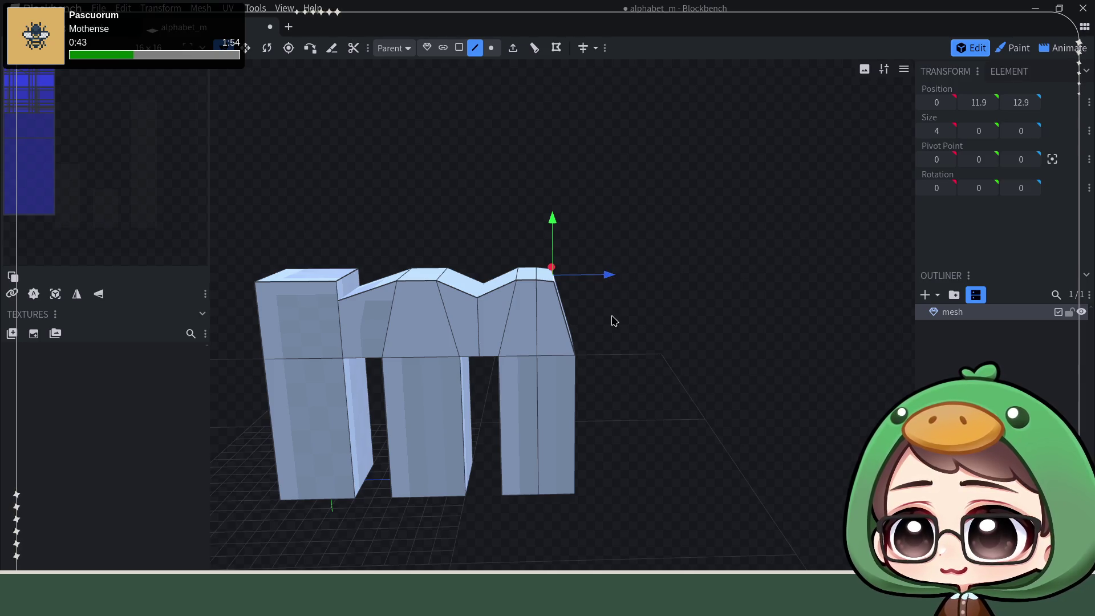
scroll(605, 312, "up", 2)
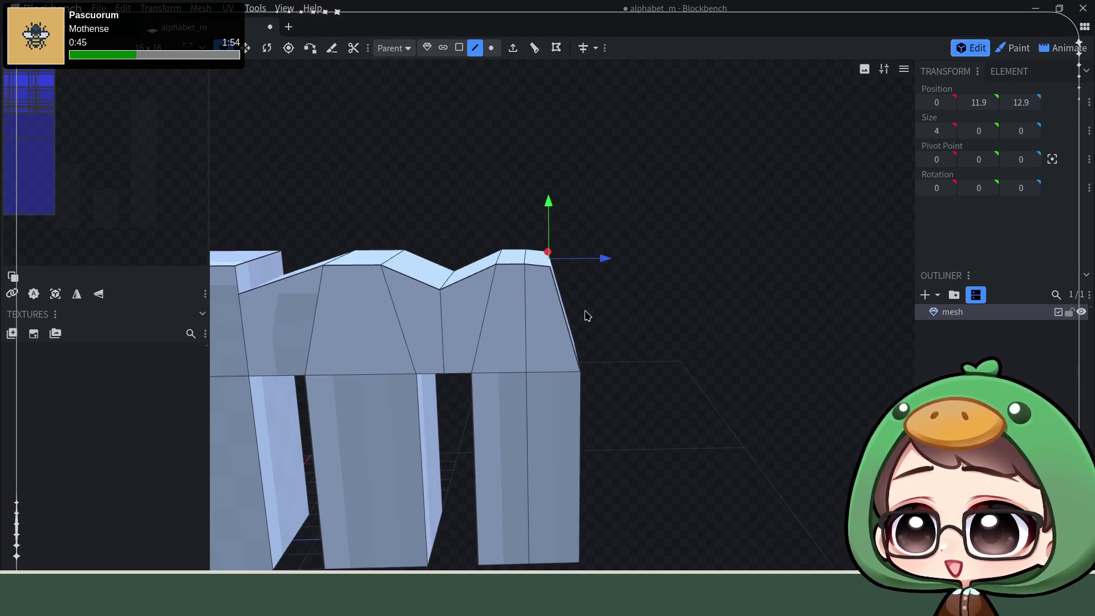
scroll(608, 295, "up", 3)
left_click(978, 102)
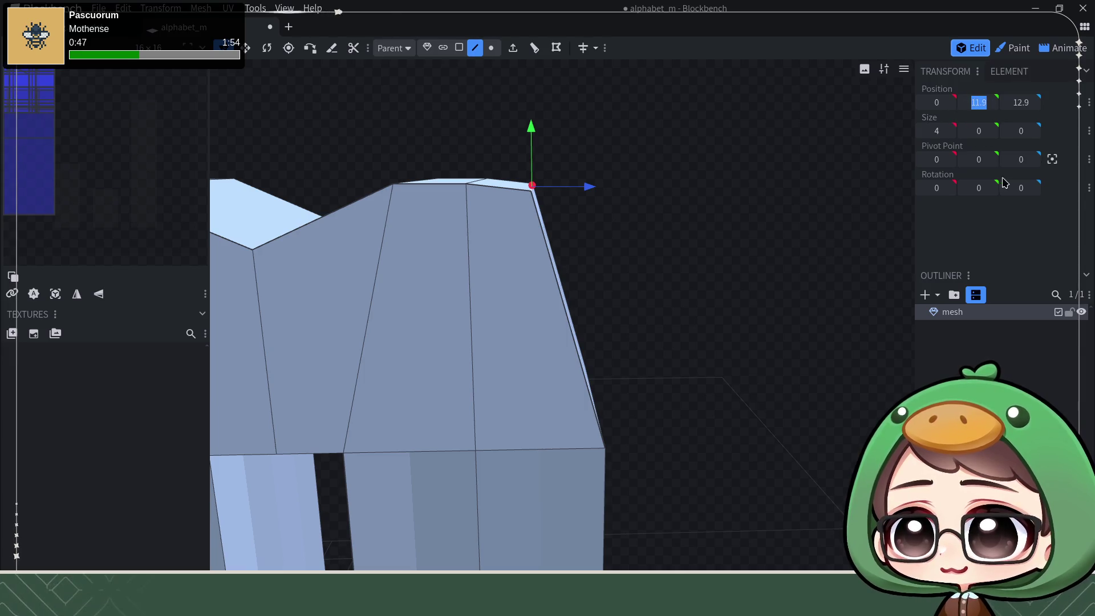
type("12")
key("Tab")
type("13")
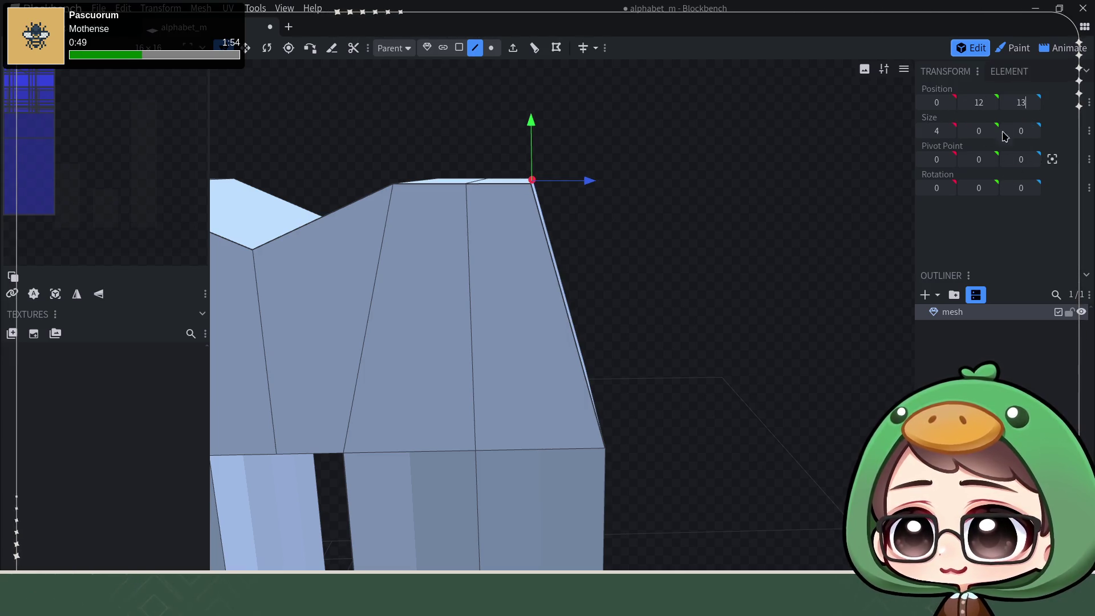
key("Return")
mouse_move(827, 248)
left_mouse_down()
mouse_move(738, 254)
mouse_move(741, 286)
left_mouse_up()
scroll(711, 449, "down", 3)
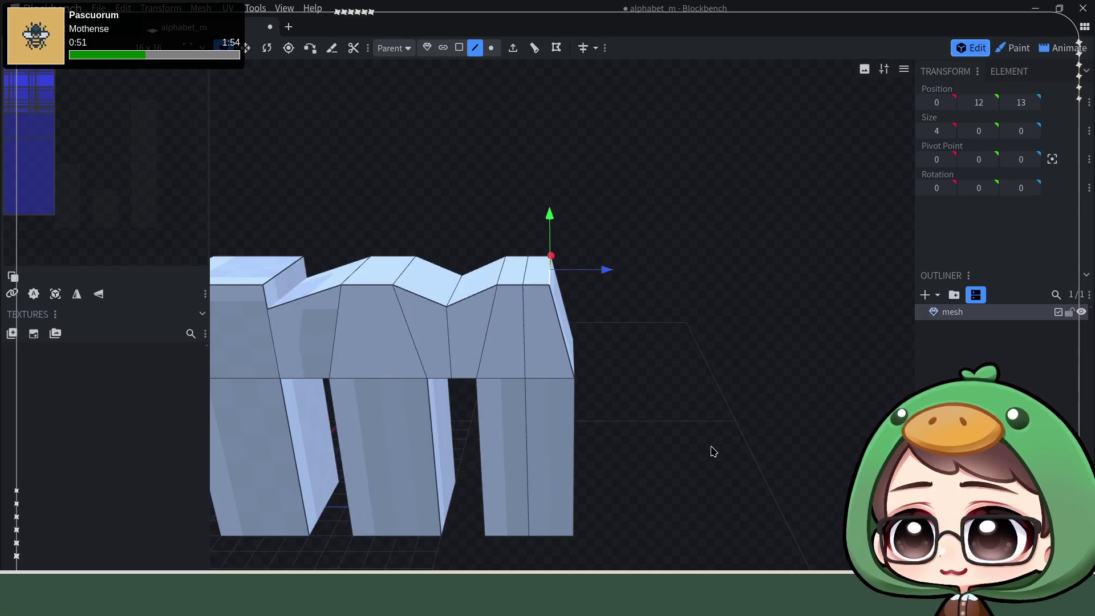
left_click_drag(676, 405, 714, 342)
left_click(714, 342)
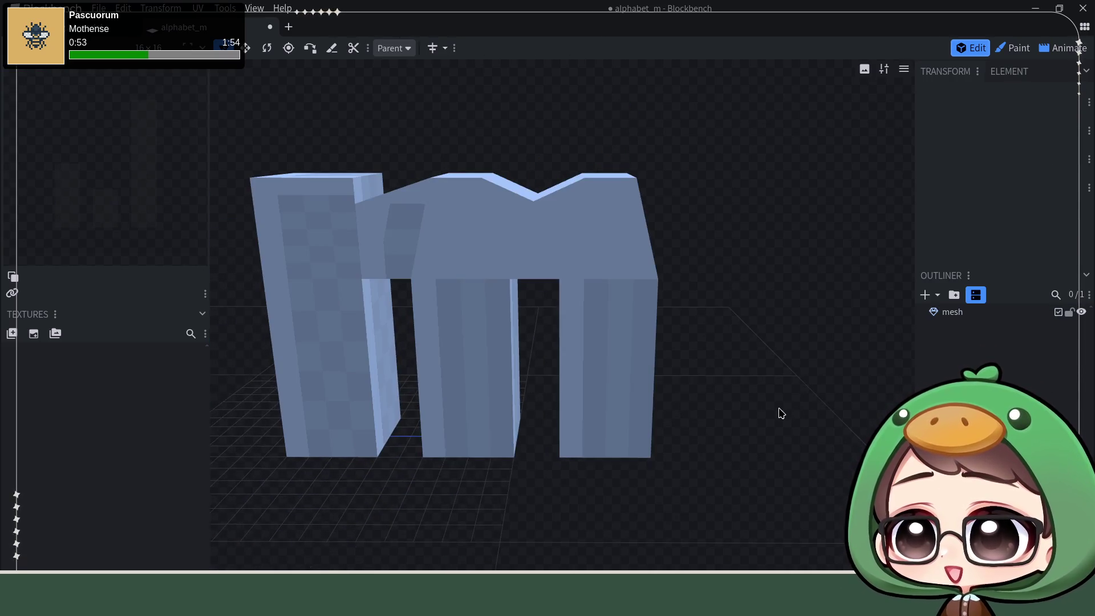
- Add a horizontal loop cut around the top band of the m mesh
mouse_move(778, 414)
left_mouse_down()
mouse_move(773, 355)
mouse_move(793, 352)
left_mouse_up()
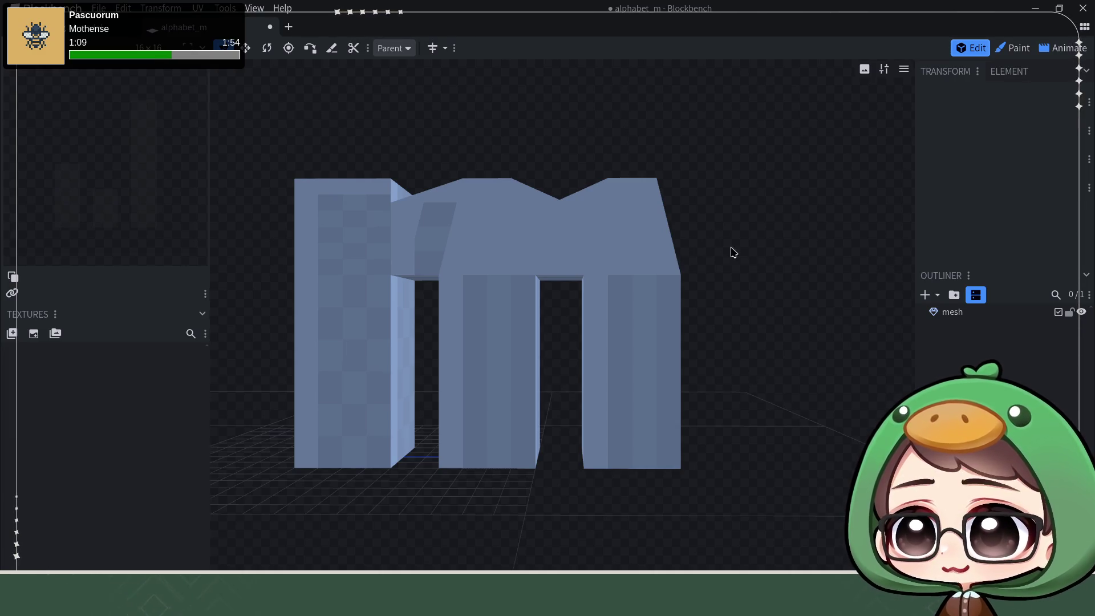
left_click_drag(732, 253, 713, 269)
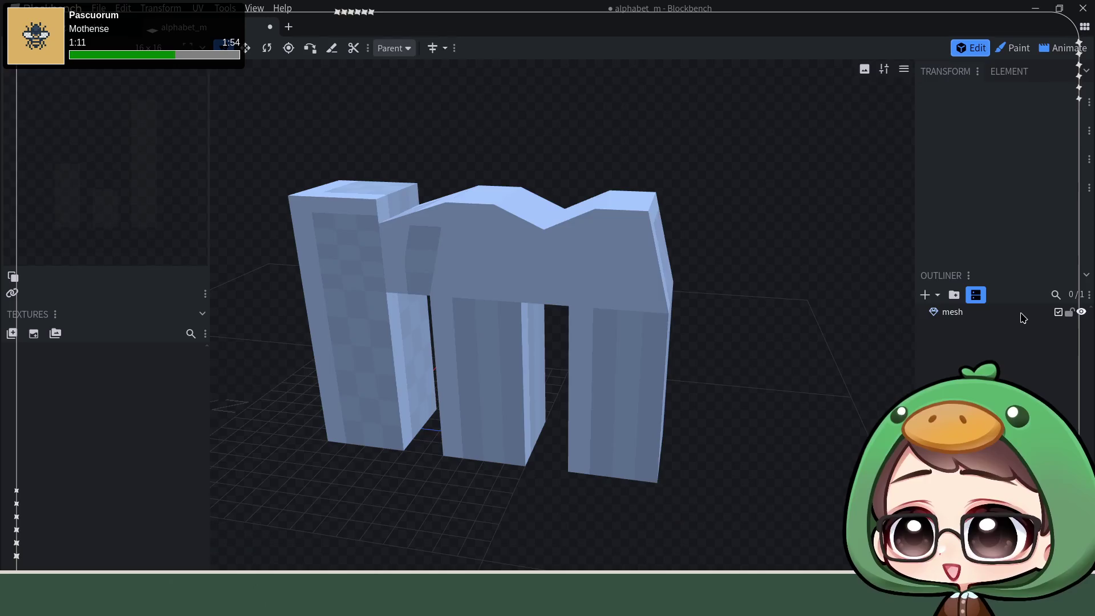
left_click(1021, 318)
left_click(655, 266)
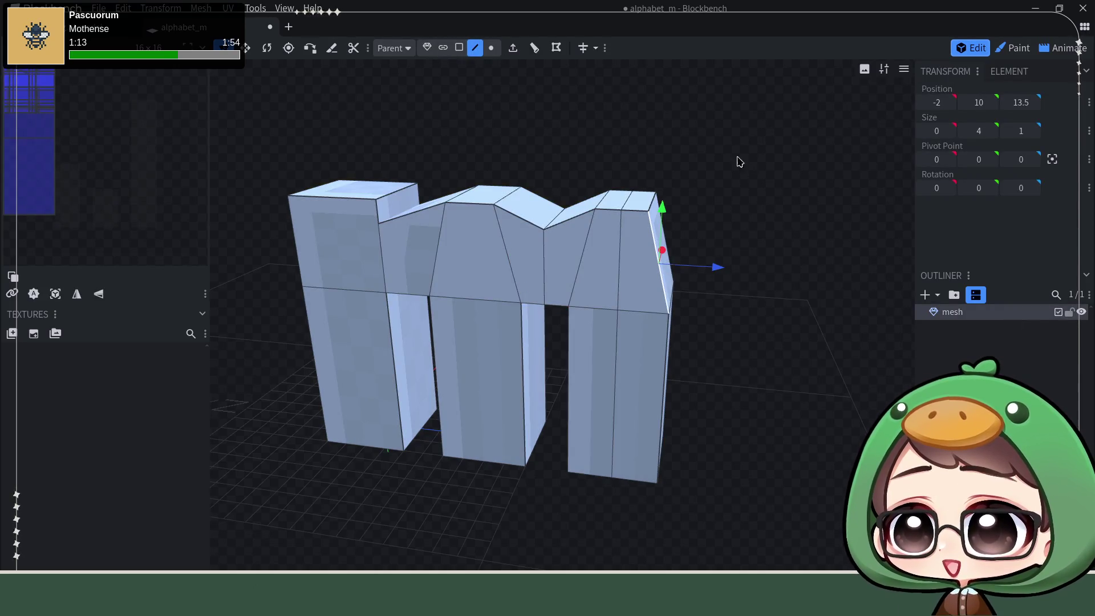
left_click(534, 47)
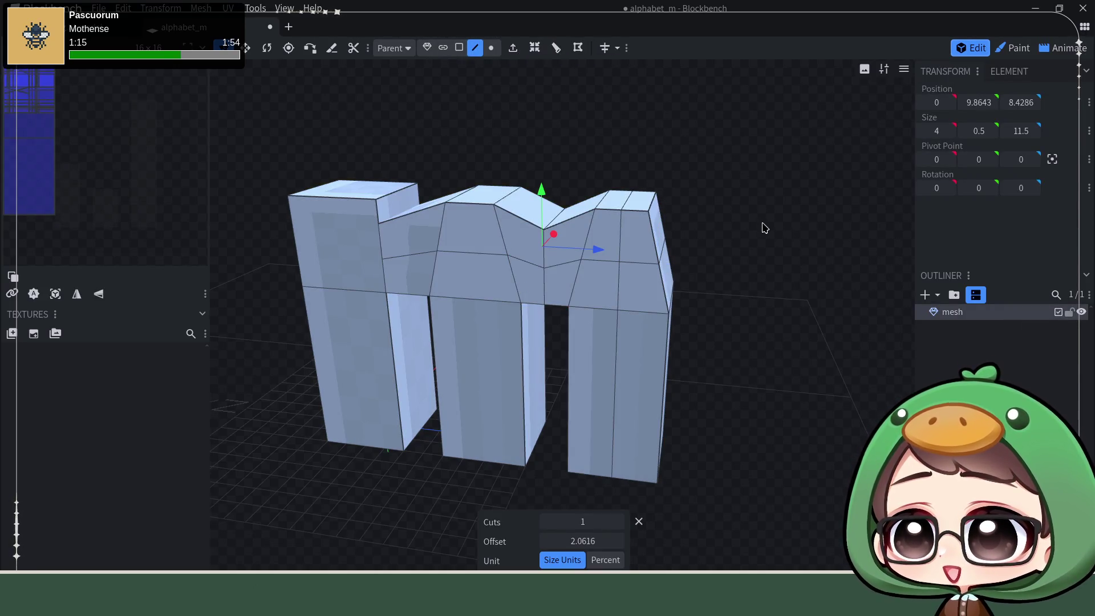
- Push a right-side edge forward and set its Z position to 14
mouse_move(762, 227)
left_mouse_down()
mouse_move(749, 215)
mouse_move(734, 220)
mouse_move(772, 181)
mouse_move(760, 186)
mouse_move(775, 189)
left_mouse_up()
left_click(664, 237)
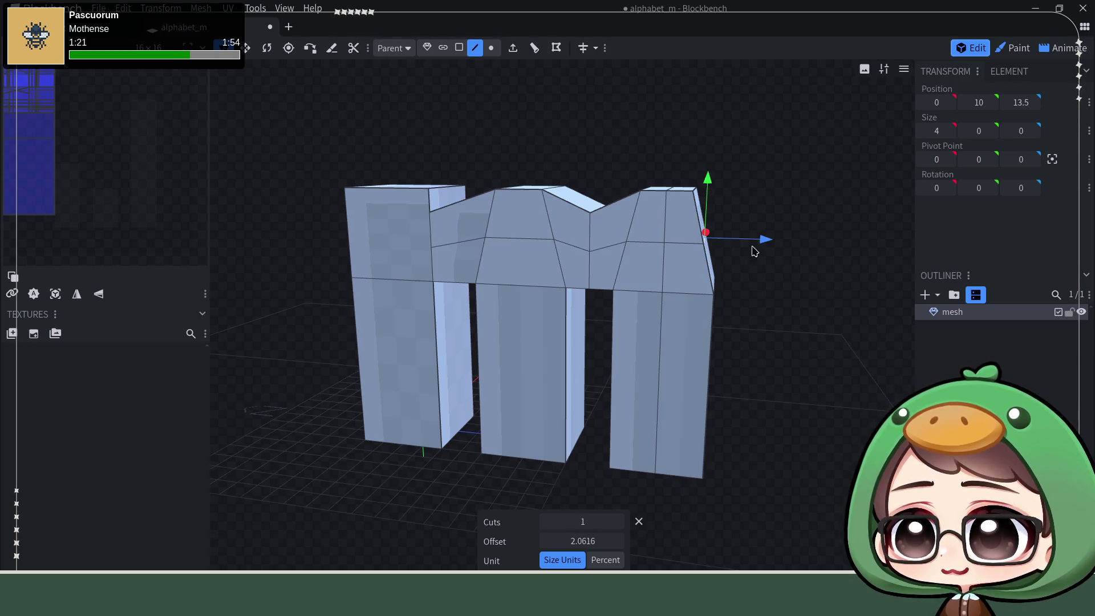
left_click_drag(768, 242, 772, 244)
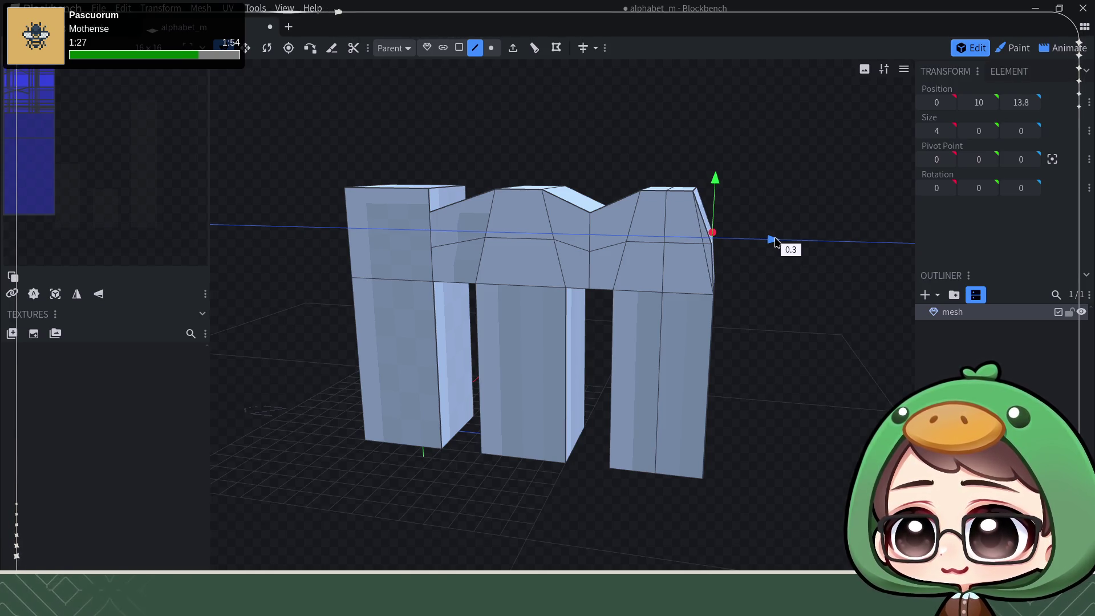
left_click_drag(773, 243, 776, 243)
left_click(1021, 103)
type("14")
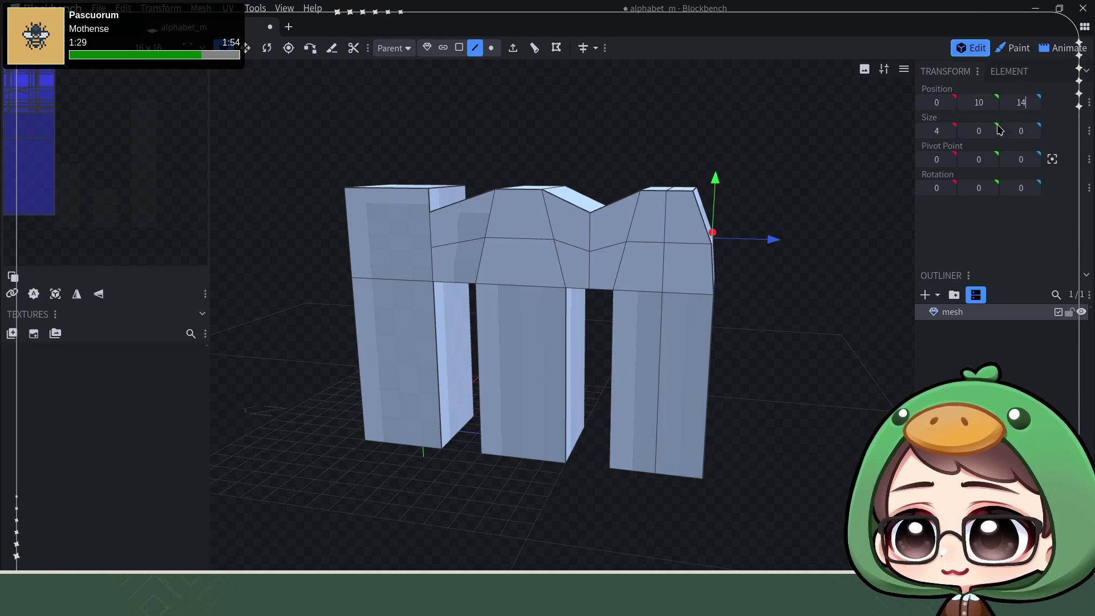
key("Return")
mouse_move(879, 264)
left_mouse_down()
mouse_move(831, 299)
mouse_move(816, 285)
mouse_move(781, 290)
mouse_move(801, 287)
left_mouse_up()
left_click_drag(756, 252, 772, 273)
- Lower the top right corner vertex to height 11.6
left_click(816, 358)
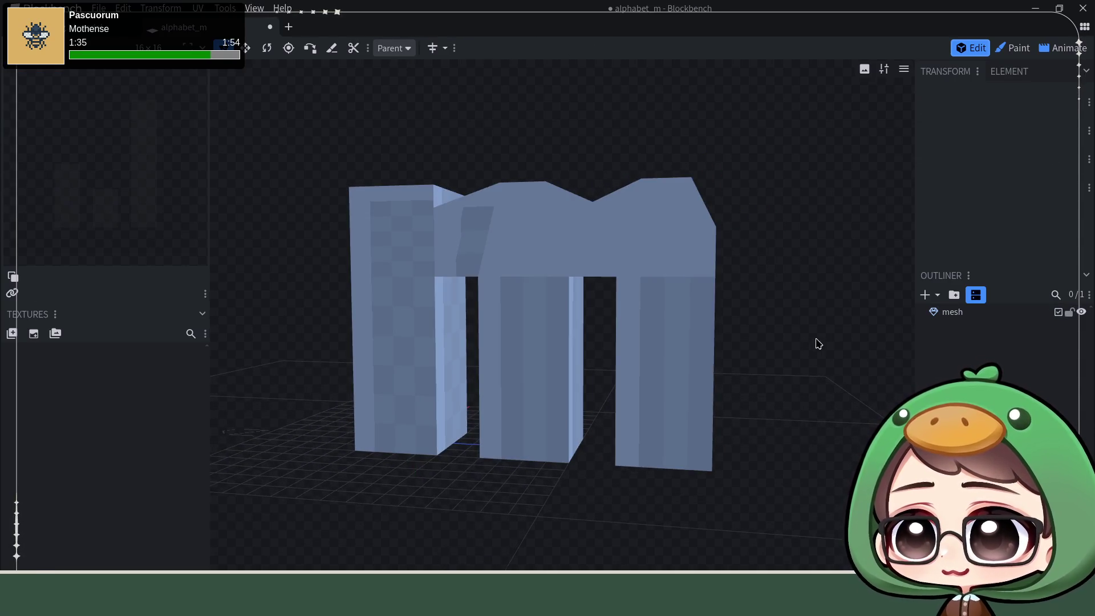
mouse_move(816, 344)
left_mouse_down()
mouse_move(809, 287)
mouse_move(810, 303)
left_mouse_up()
left_click(677, 220)
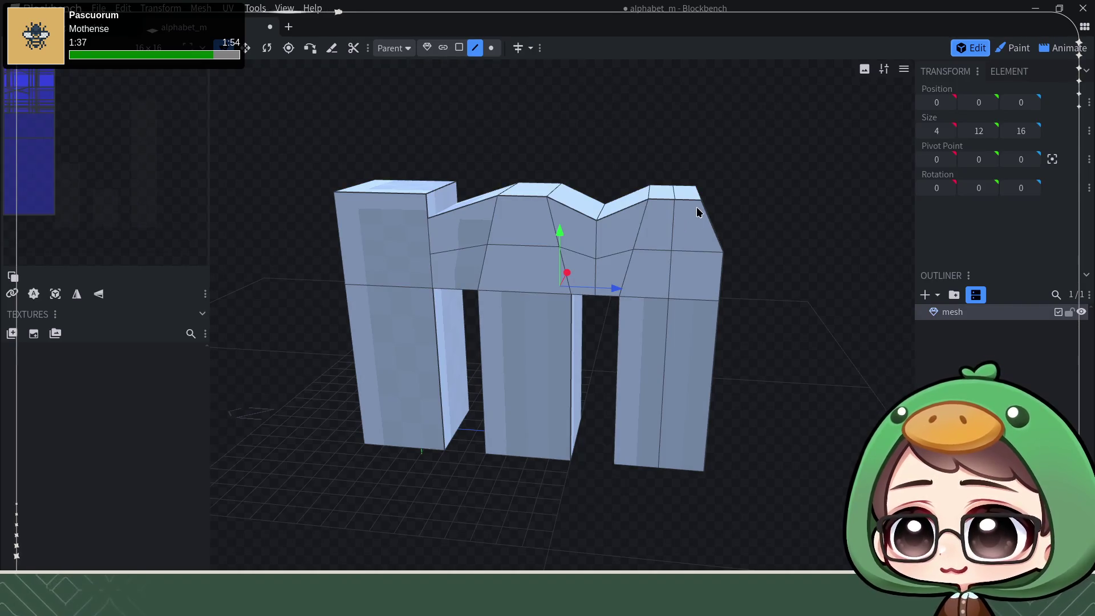
left_click_drag(696, 208, 702, 208)
left_click(702, 209)
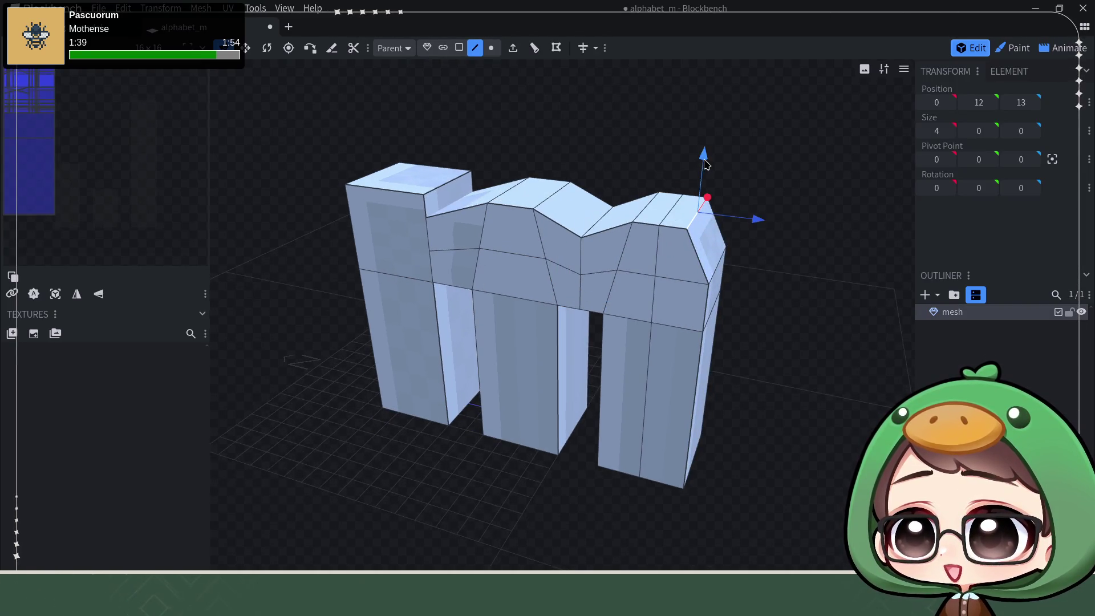
left_click_drag(706, 165, 705, 174)
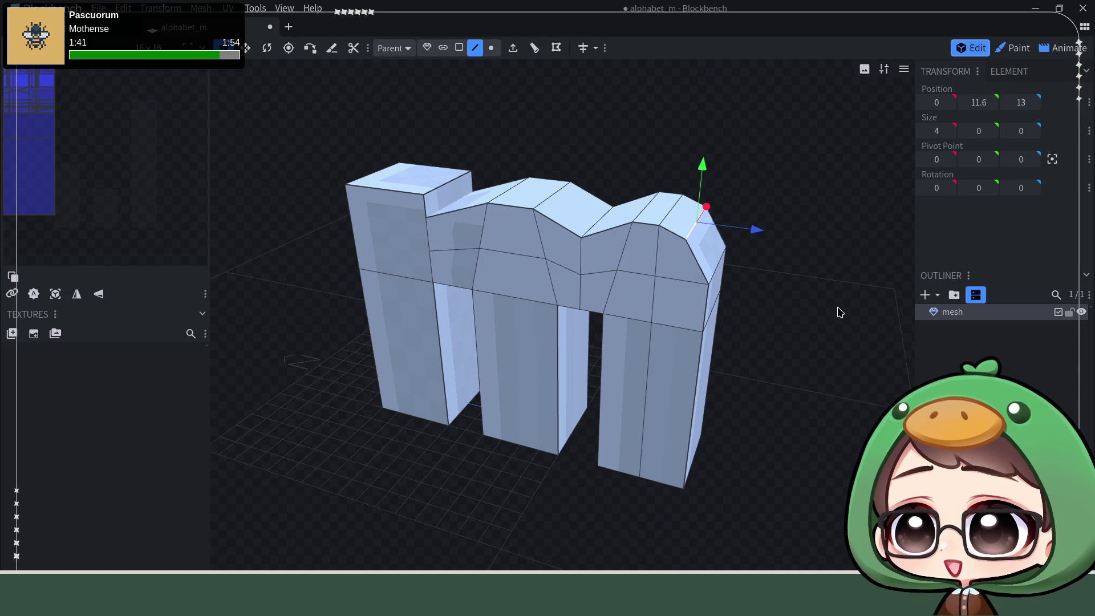
mouse_move(838, 313)
left_mouse_down()
mouse_move(841, 362)
mouse_move(860, 360)
left_mouse_up()
left_click(824, 388)
scroll(831, 357, "down", 2)
scroll(821, 343, "down", 3)
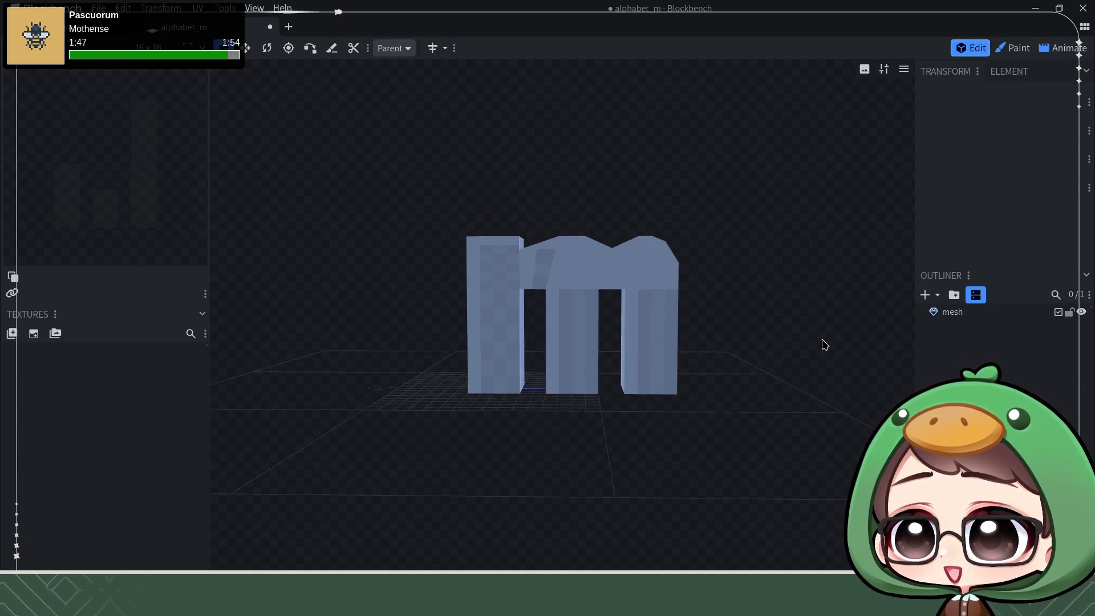
mouse_move(810, 331)
left_mouse_down()
mouse_move(814, 362)
mouse_move(816, 335)
mouse_move(770, 367)
mouse_move(735, 367)
mouse_move(829, 333)
mouse_move(827, 354)
mouse_move(805, 367)
mouse_move(821, 340)
left_mouse_up()
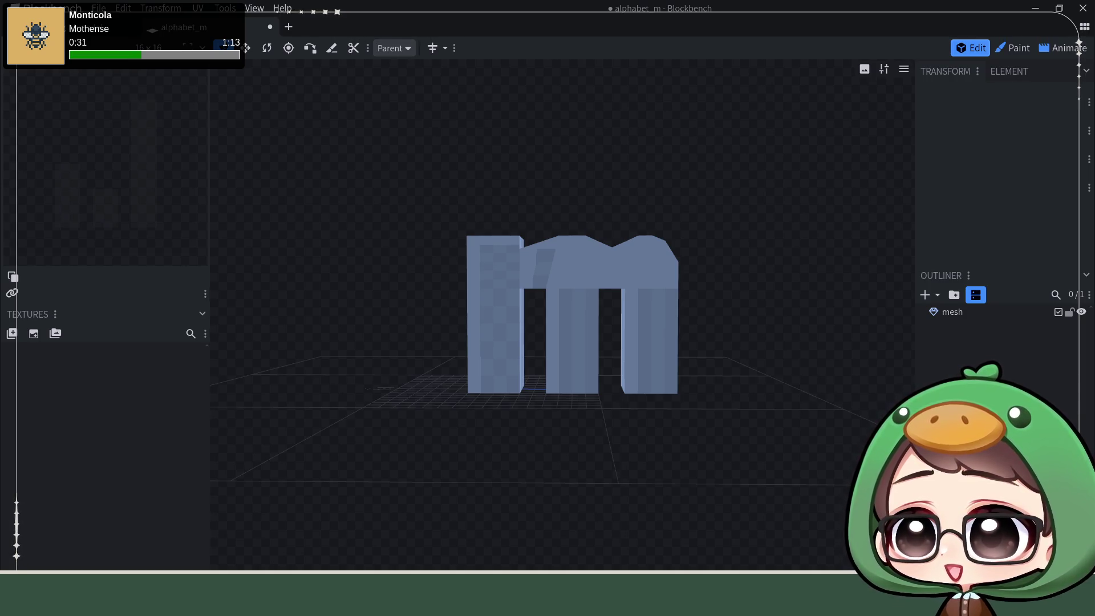
mouse_move(682, 314)
left_mouse_down()
mouse_move(728, 286)
mouse_move(710, 326)
mouse_move(724, 348)
mouse_move(650, 391)
mouse_move(655, 416)
mouse_move(676, 394)
left_mouse_up()
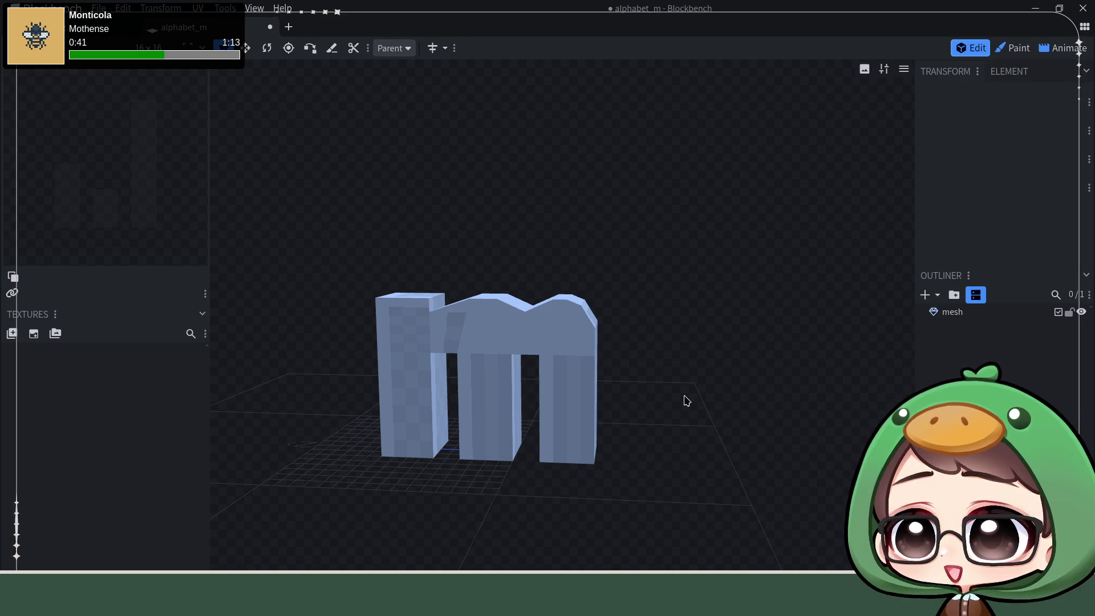
scroll(602, 314, "up", 3)
scroll(716, 325, "up", 2)
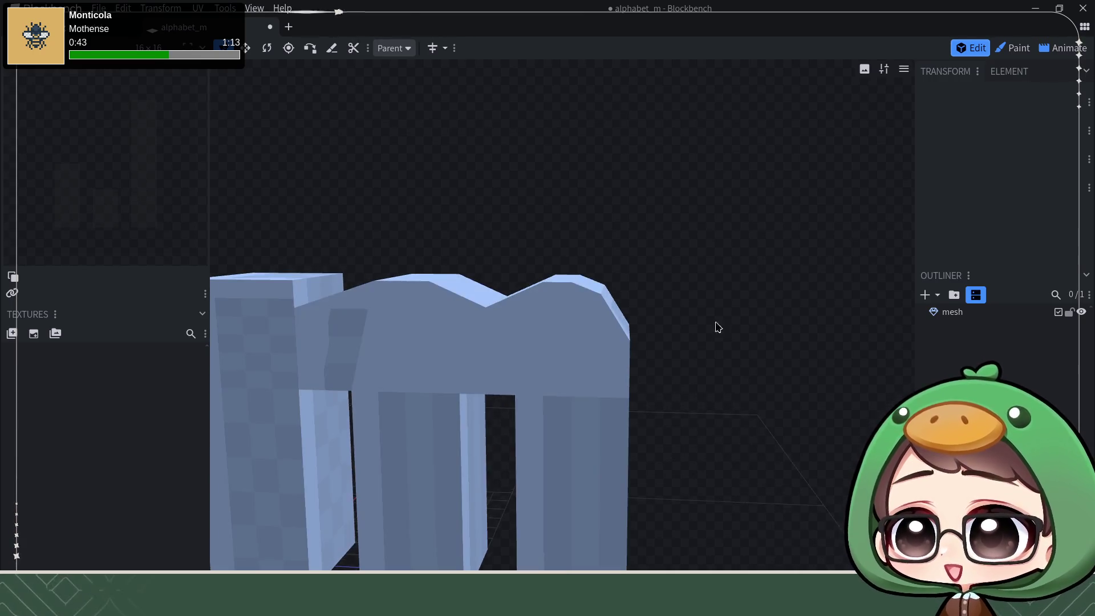
scroll(711, 274, "down", 1)
mouse_move(711, 274)
left_mouse_down()
mouse_move(718, 313)
mouse_move(702, 374)
mouse_move(738, 264)
mouse_move(750, 274)
mouse_move(768, 239)
mouse_move(758, 214)
mouse_move(712, 240)
mouse_move(755, 233)
mouse_move(795, 284)
mouse_move(818, 292)
mouse_move(818, 310)
mouse_move(830, 306)
mouse_move(801, 301)
mouse_move(797, 320)
left_mouse_up()
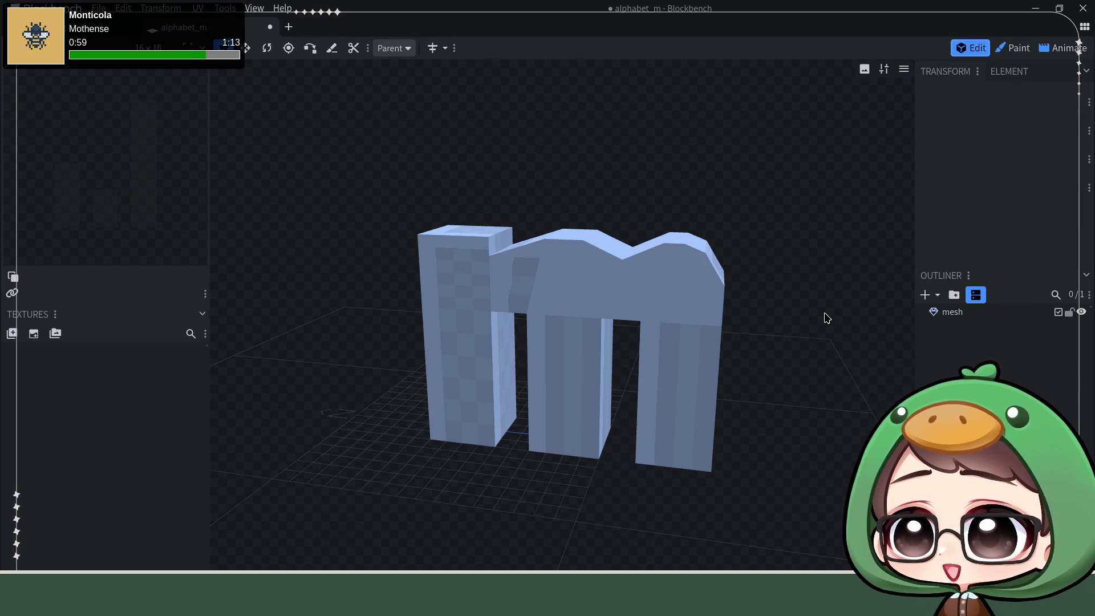
left_click(933, 313)
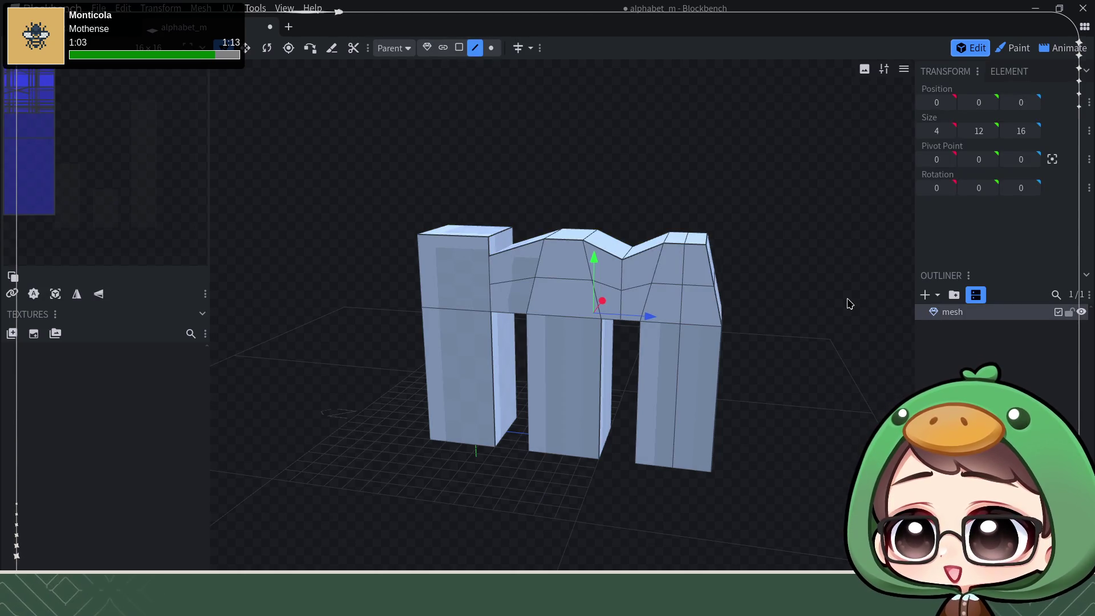
left_click(709, 274)
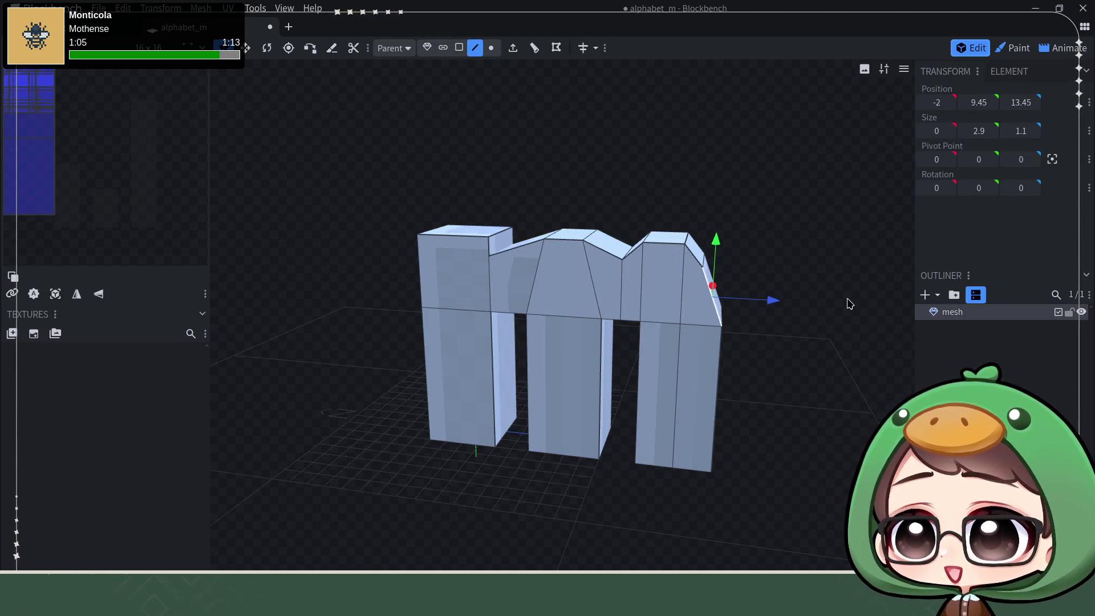
key("ctrl+z")
key("ctrl+y")
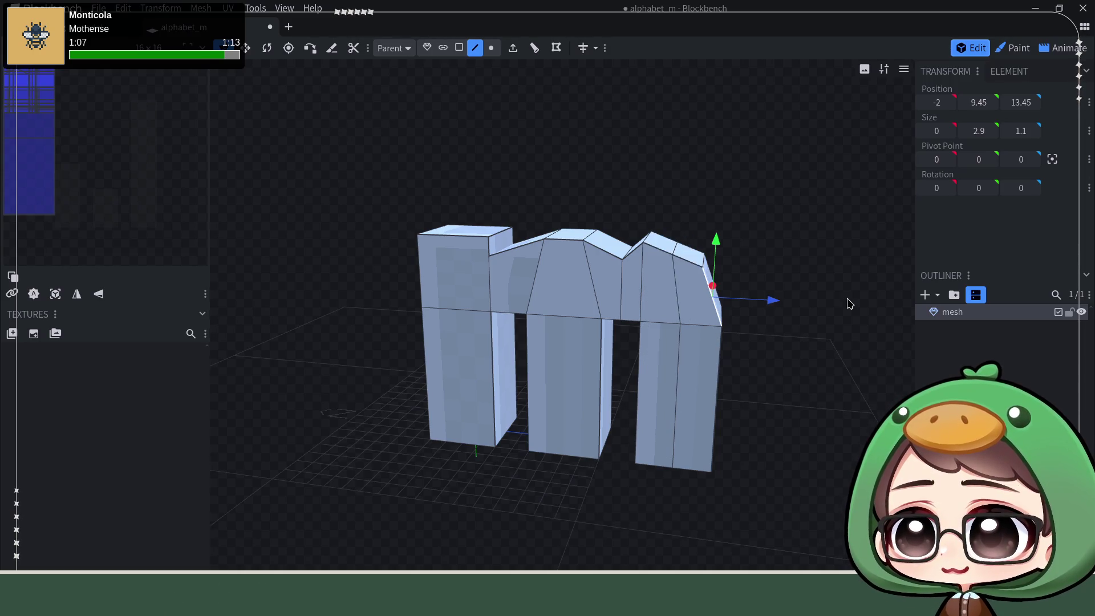
key("ctrl+z")
key("ctrl+z")
key("ctrl+y")
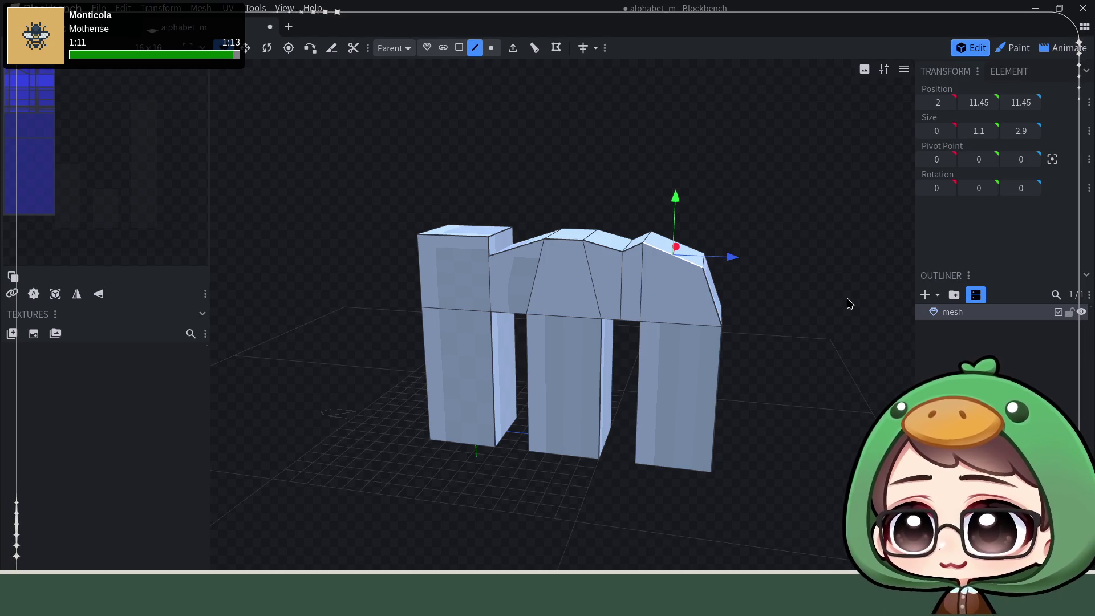
key("ctrl+z")
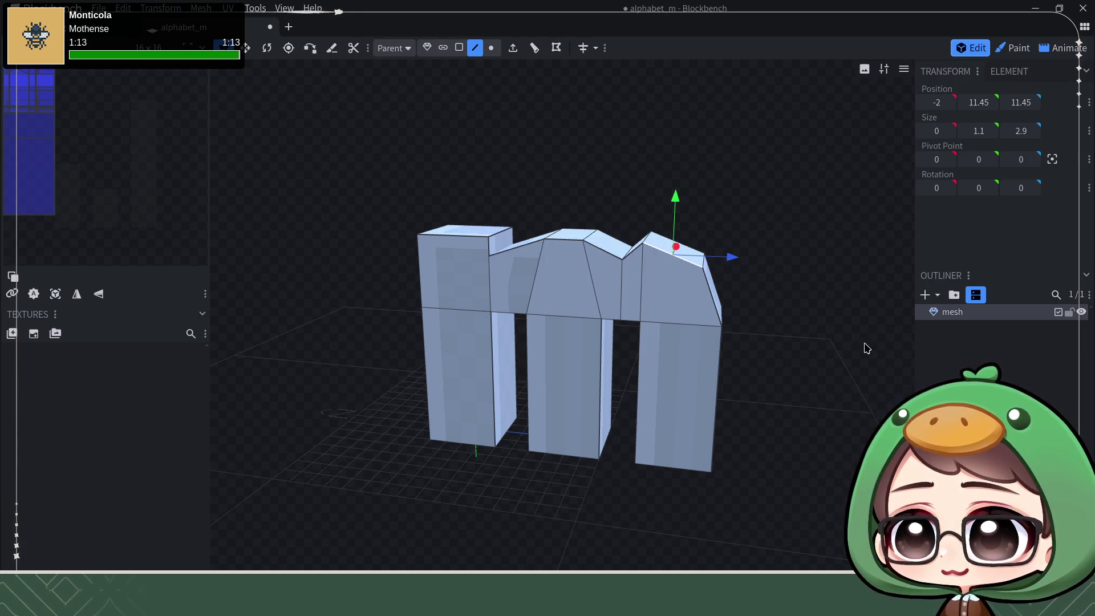
left_click_drag(787, 366, 877, 364)
left_click(625, 483)
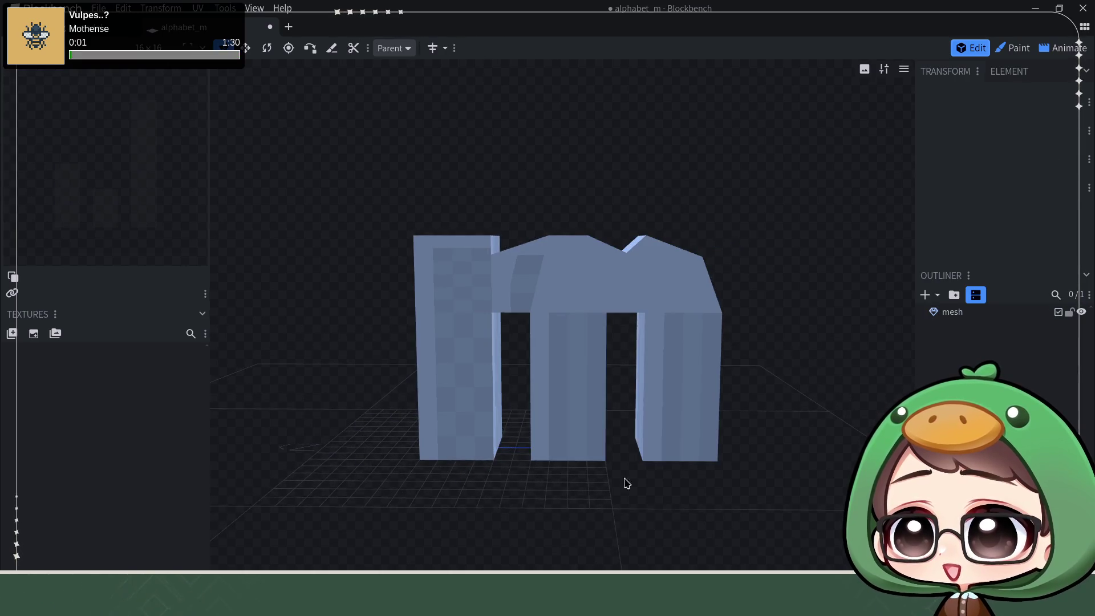
key("alt+Tab")
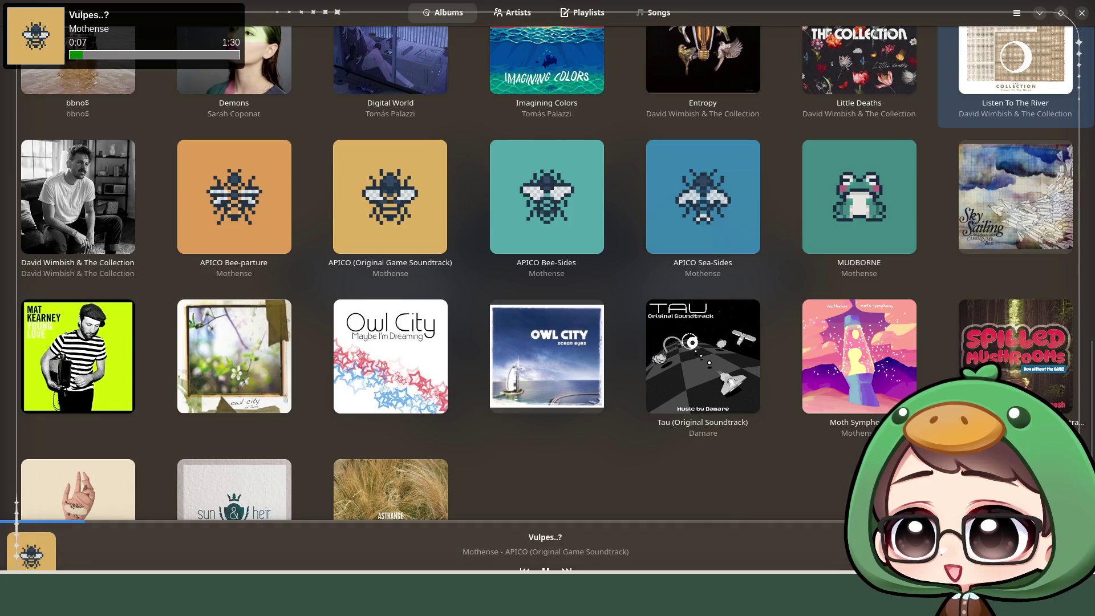
- Skip to the next song, Spilled Mushrooms (Title), and hide the music player
left_click(567, 572)
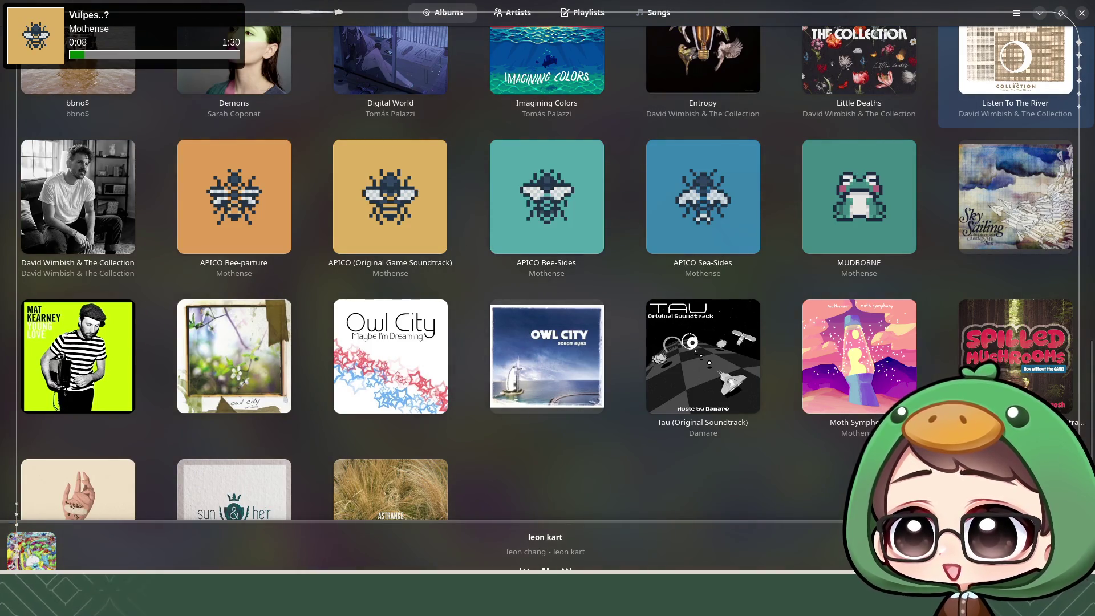
scroll(513, 436, "down", 1)
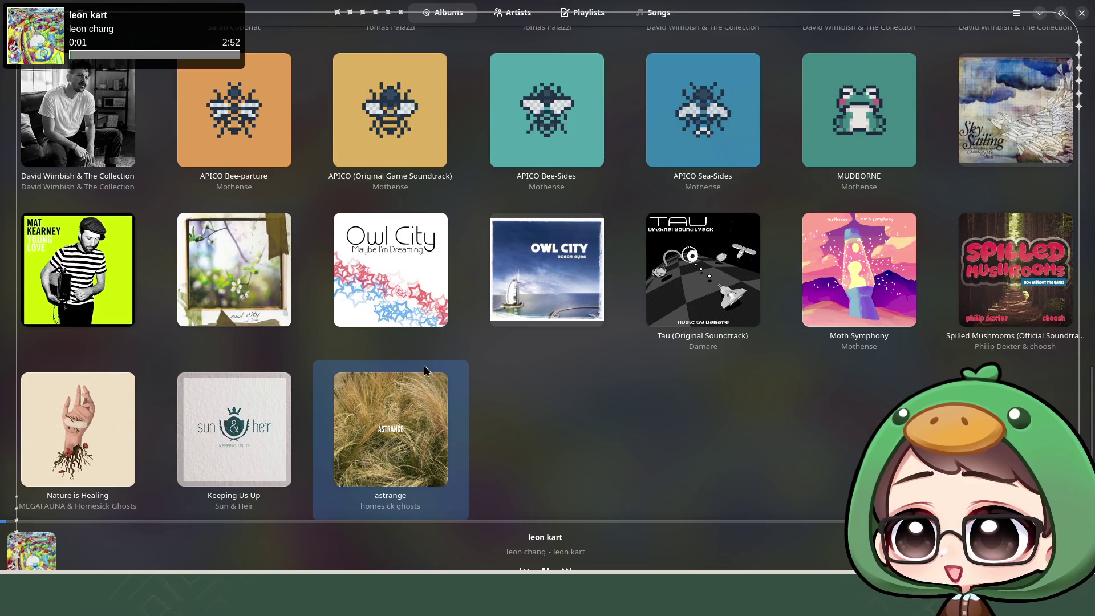
mouse_move(390, 488)
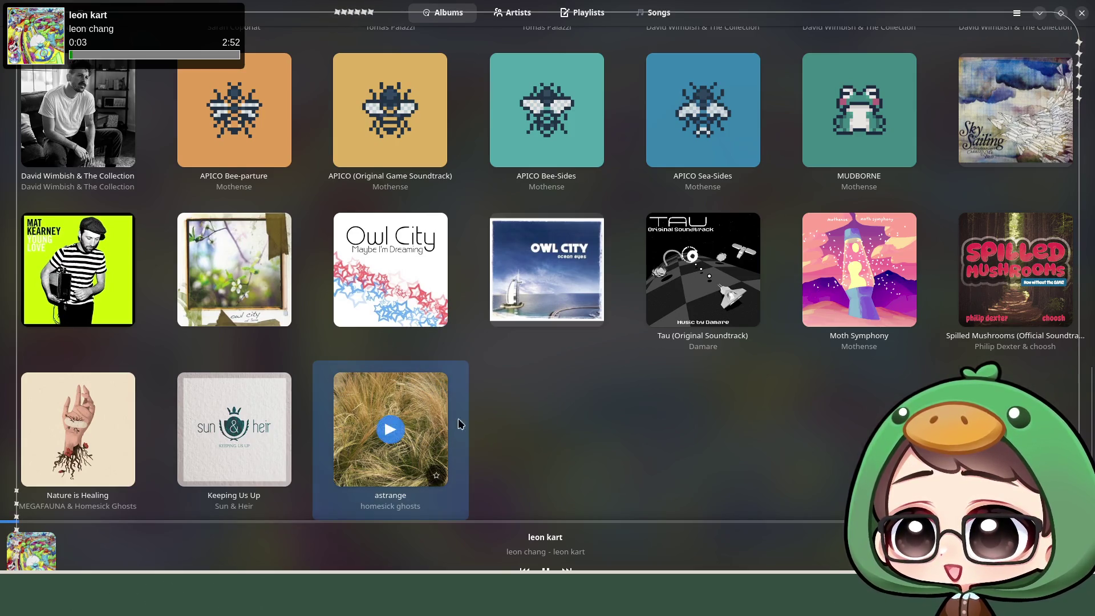
scroll(458, 419, "up", 1)
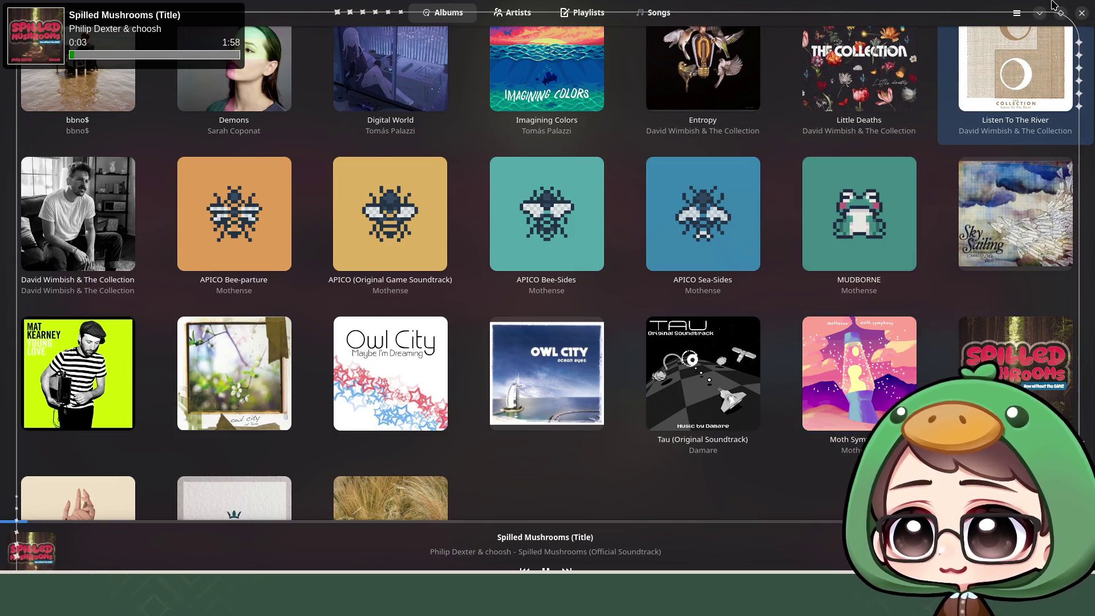
left_click(1038, 14)
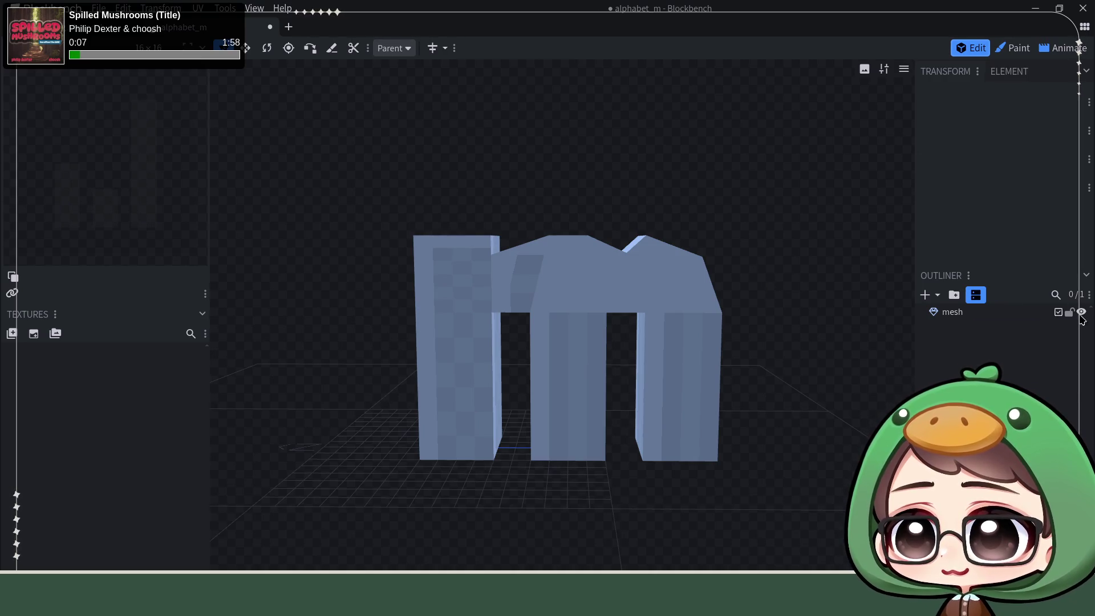
scroll(768, 303, "down", 1)
- Select the top edge at the m's right end
mouse_move(746, 324)
left_mouse_down()
mouse_move(846, 269)
mouse_move(787, 245)
mouse_move(919, 104)
left_mouse_up()
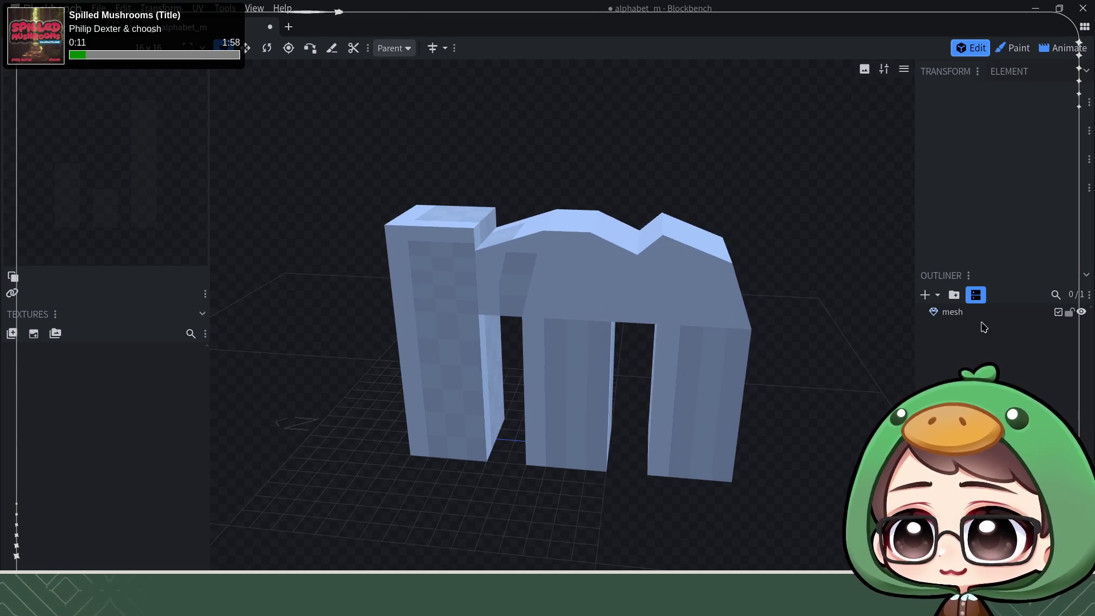
left_click(980, 313)
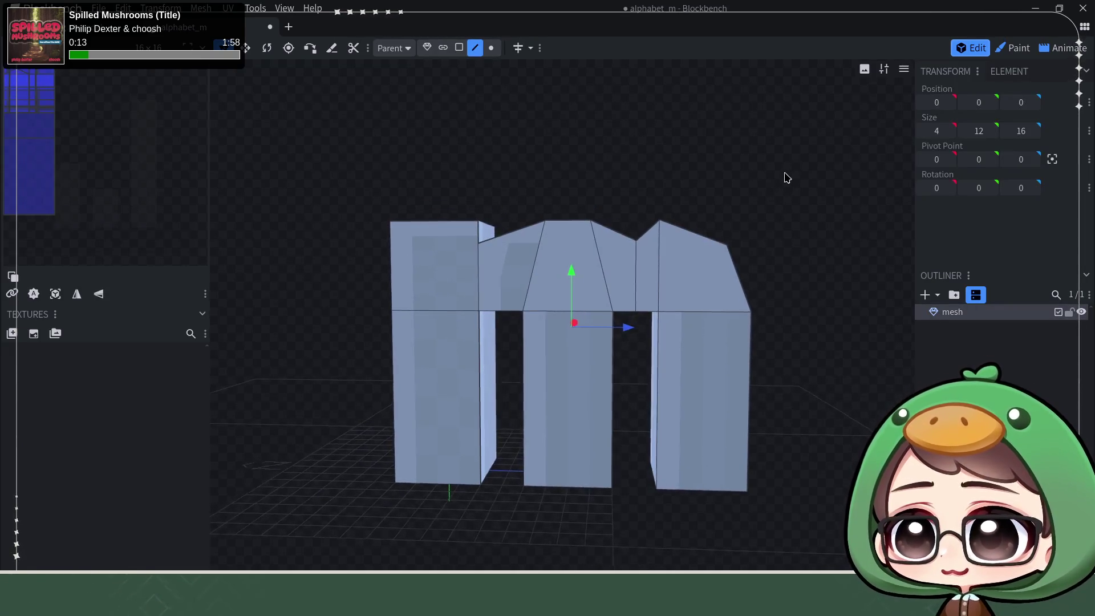
mouse_move(784, 176)
left_mouse_down()
mouse_move(760, 179)
mouse_move(699, 259)
left_mouse_up()
left_click(702, 296)
mouse_move(702, 296)
left_mouse_down()
mouse_move(773, 203)
mouse_move(842, 184)
left_mouse_up()
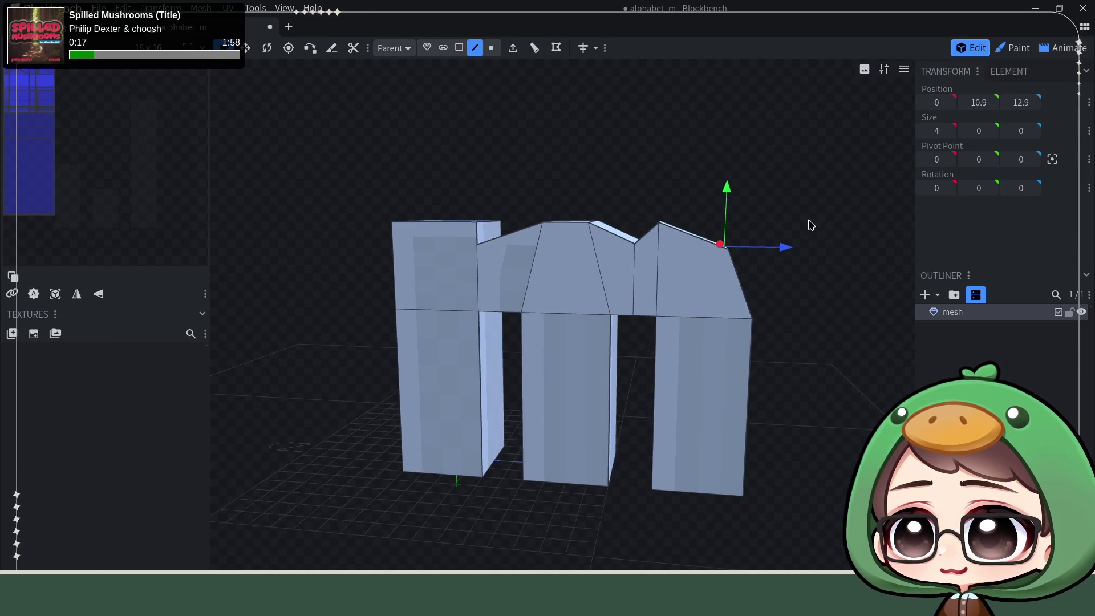
- Raise that edge from height 10.9 to 12 and deselect the mesh
left_click_drag(732, 187, 743, 171)
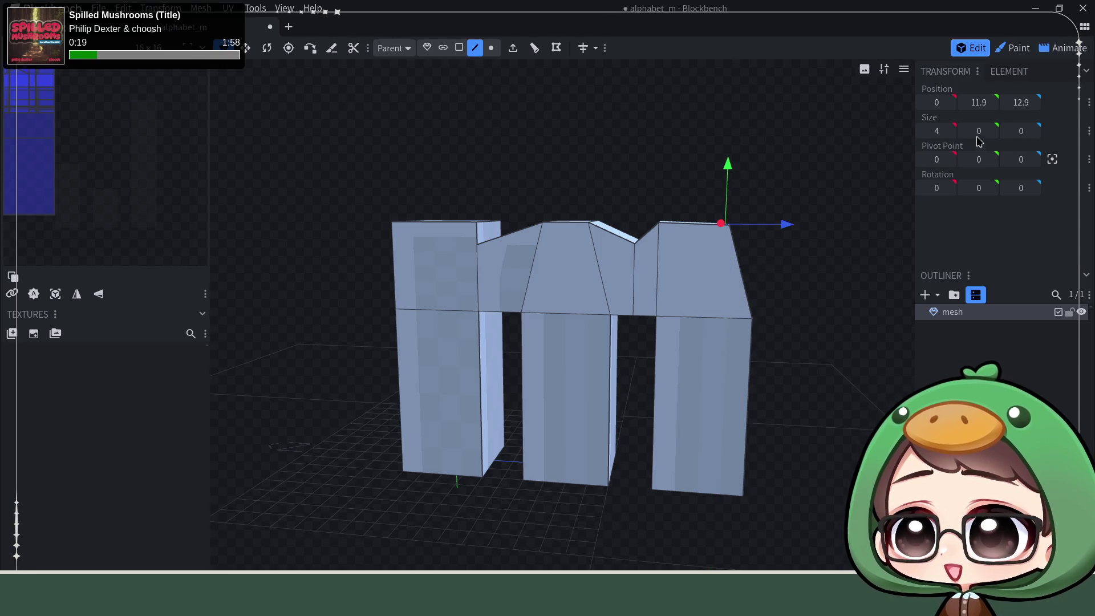
type("12")
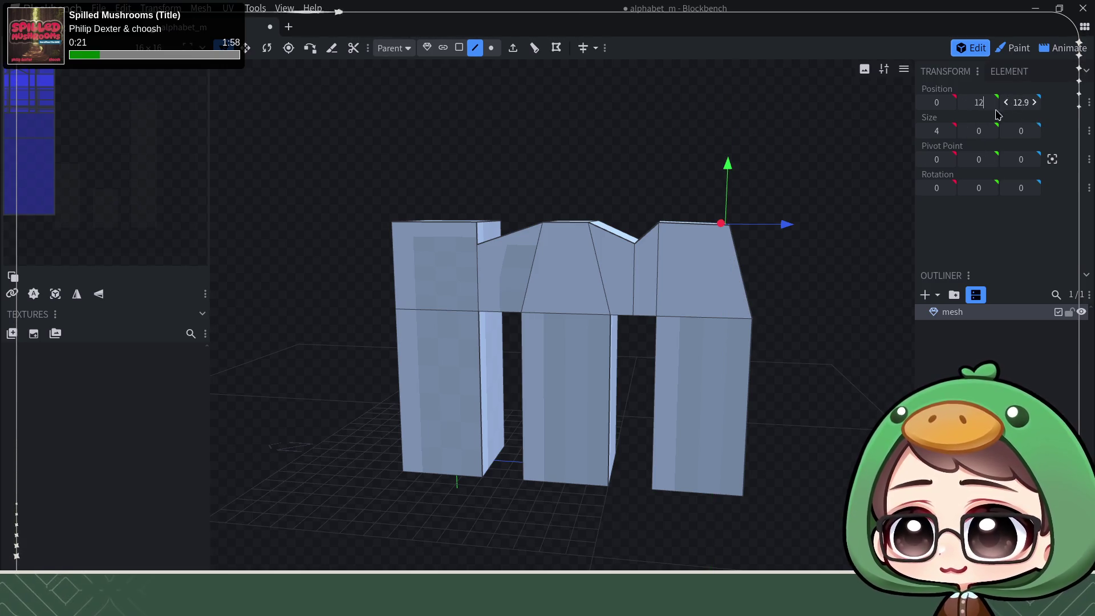
key("Tab")
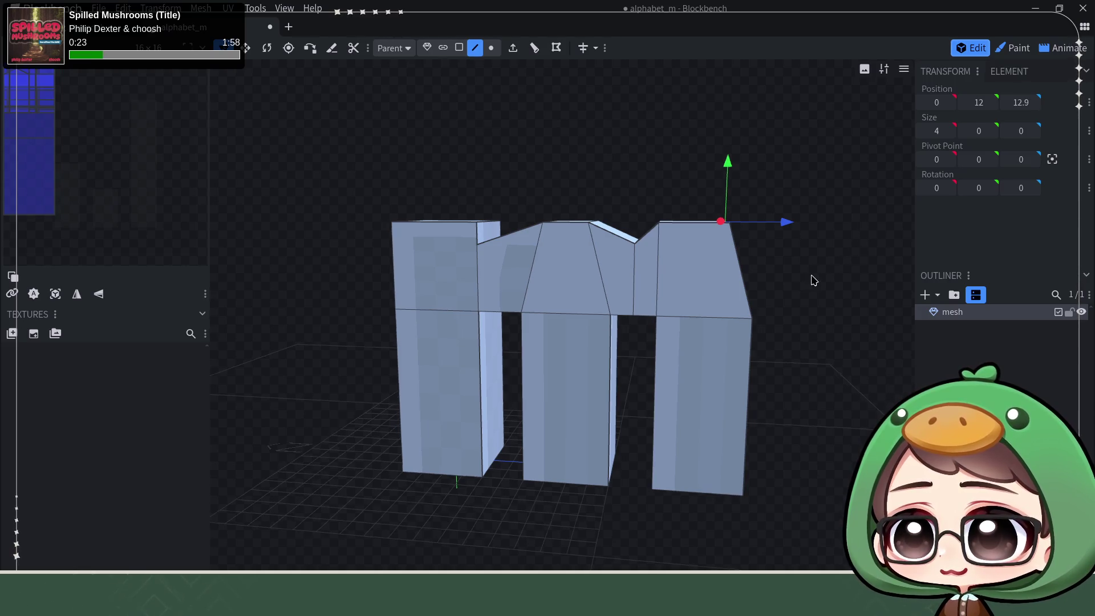
left_click_drag(811, 279, 818, 264)
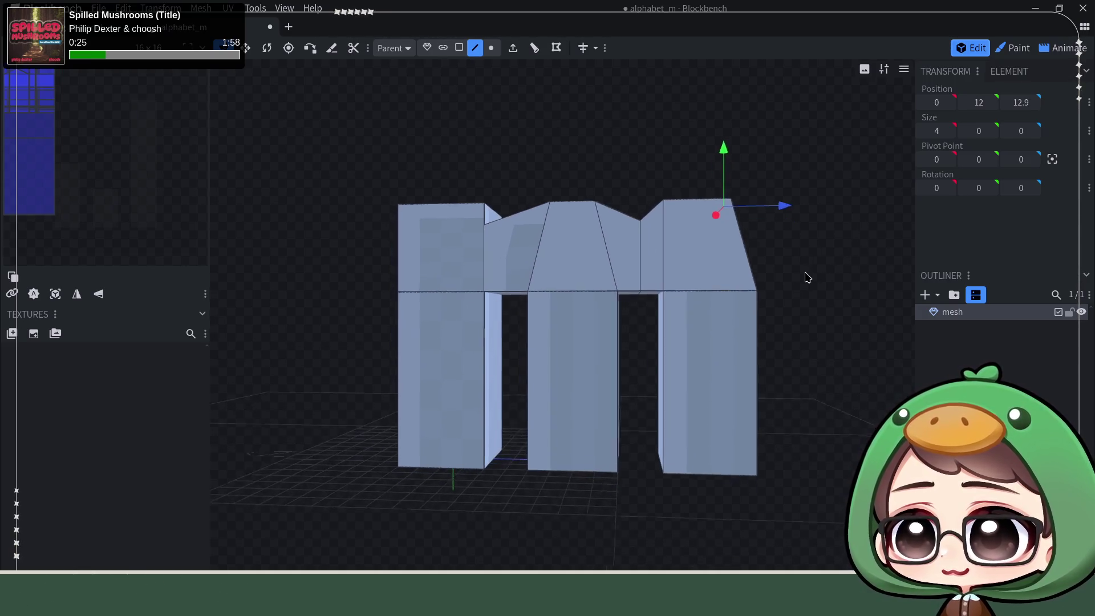
key("Escape")
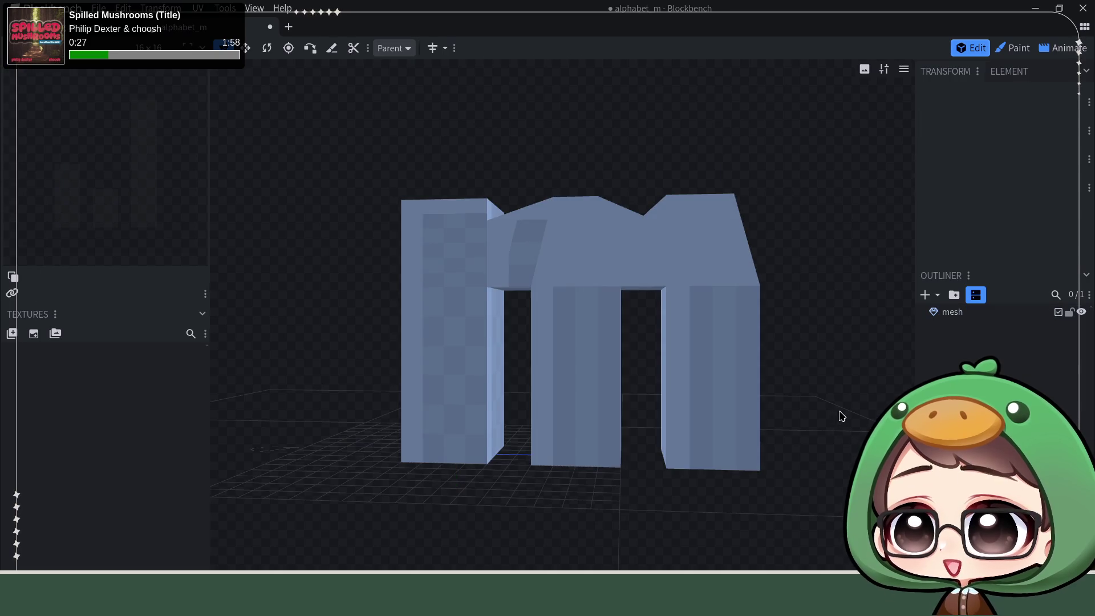
scroll(839, 417, "down", 4)
mouse_move(782, 342)
left_mouse_down()
mouse_move(790, 366)
mouse_move(755, 313)
mouse_move(784, 317)
mouse_move(750, 318)
left_mouse_up()
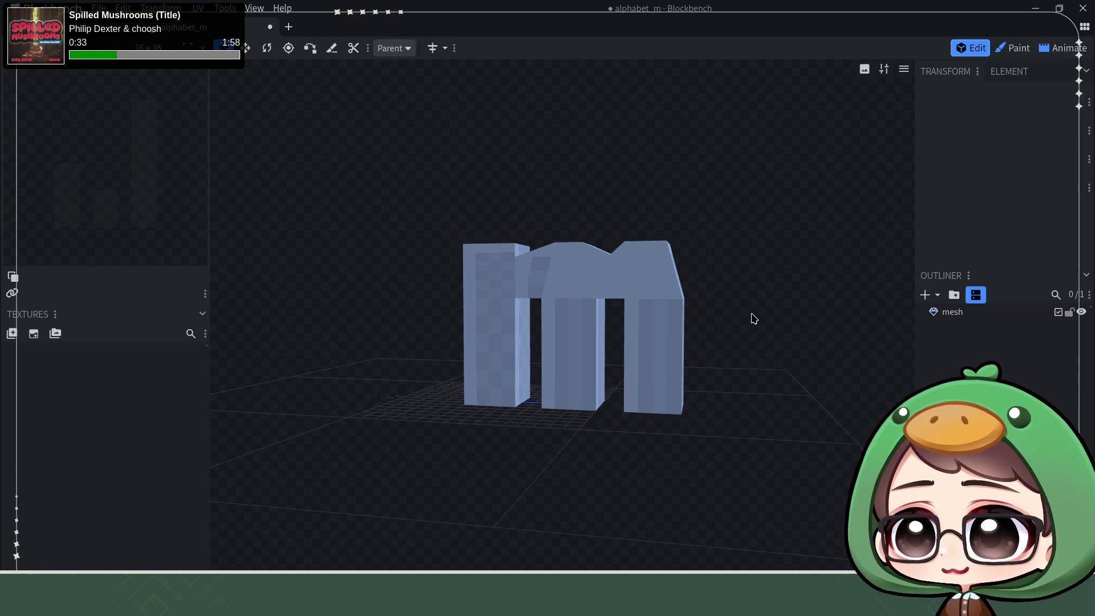
- Select the edge under the m's right arch
left_click(965, 319)
scroll(756, 333, "up", 5)
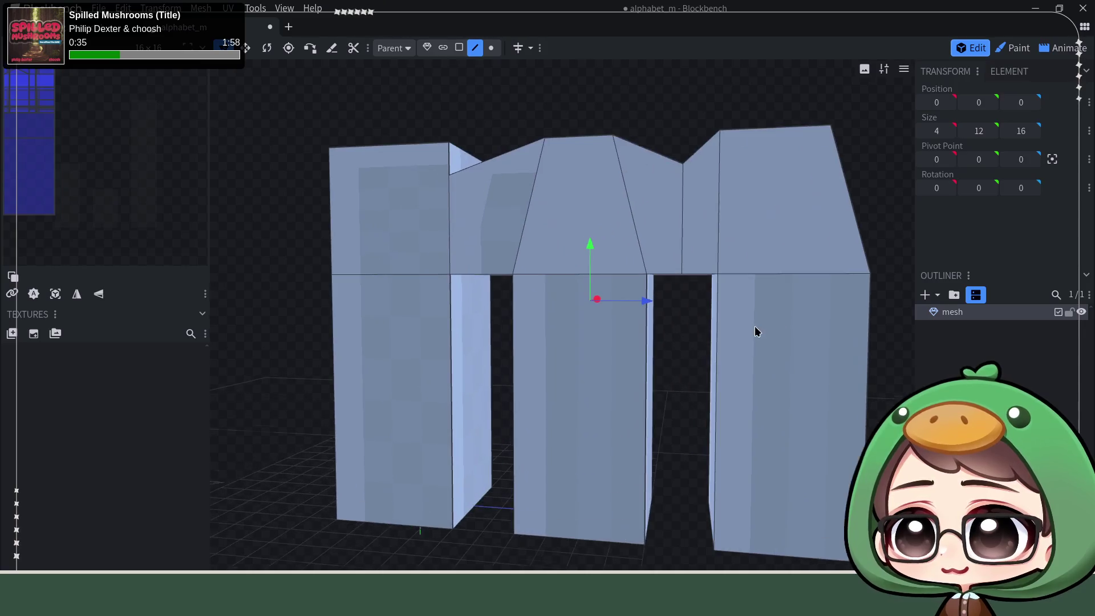
mouse_move(696, 437)
left_mouse_down()
mouse_move(687, 298)
mouse_move(673, 379)
left_mouse_up()
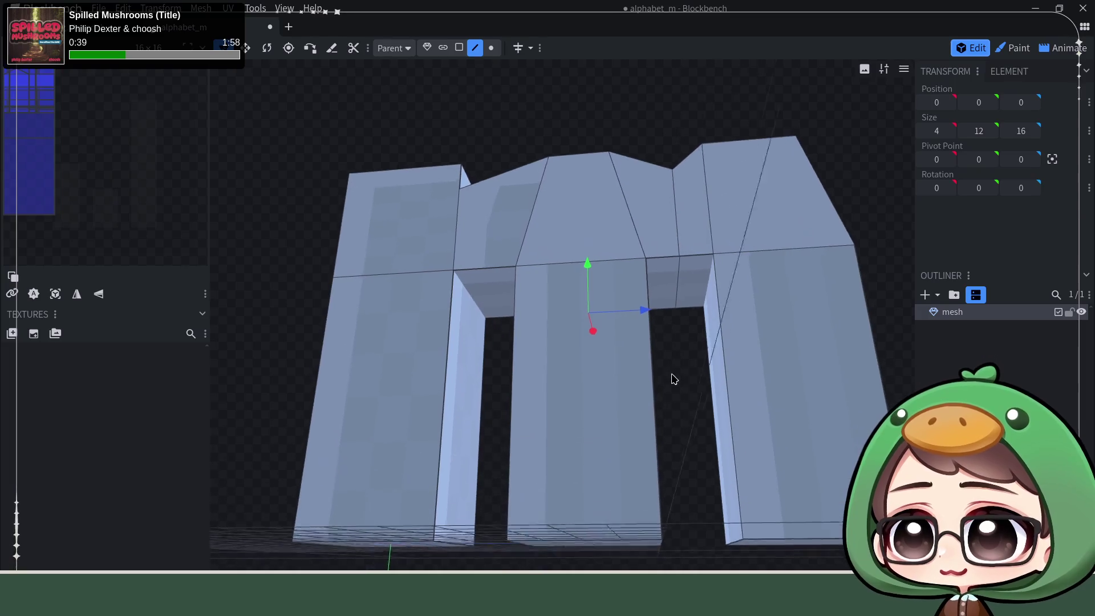
left_click(680, 293)
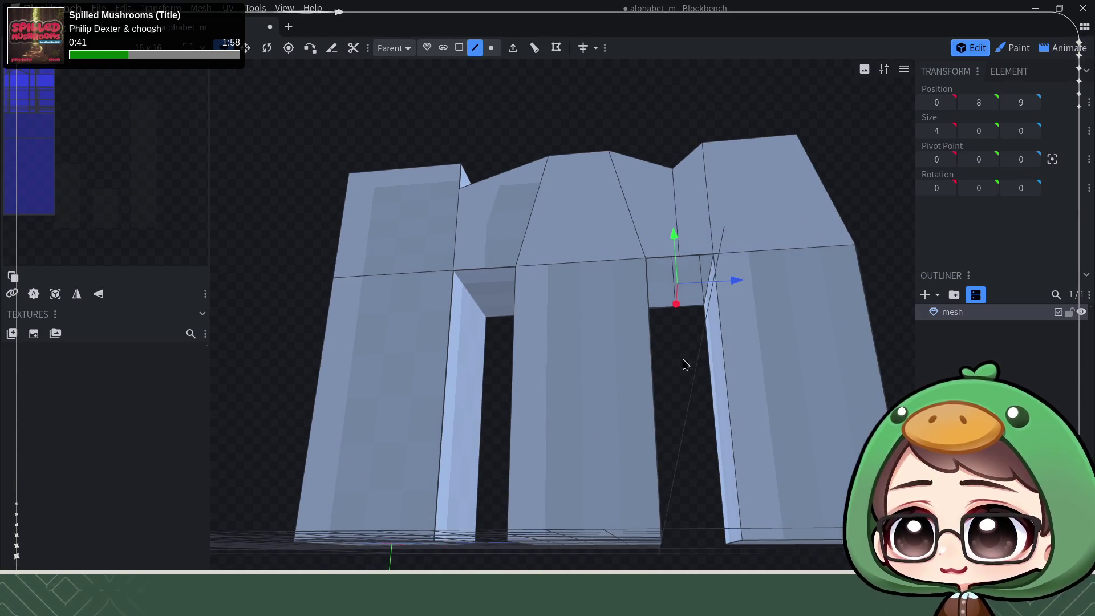
left_click_drag(686, 333, 684, 316)
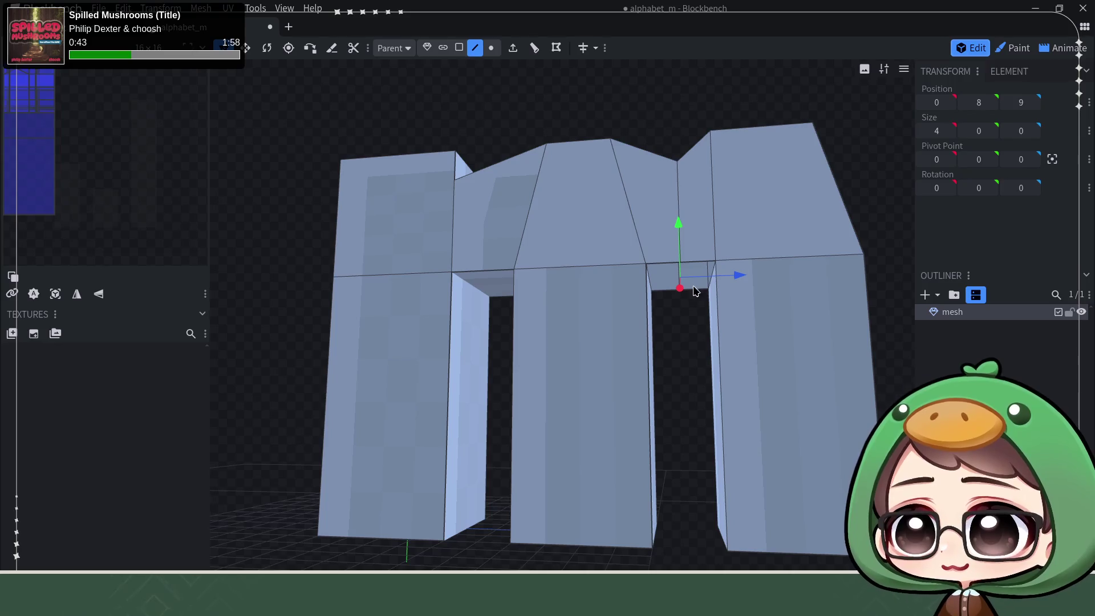
scroll(695, 291, "up", 2)
scroll(684, 337, "up", 2)
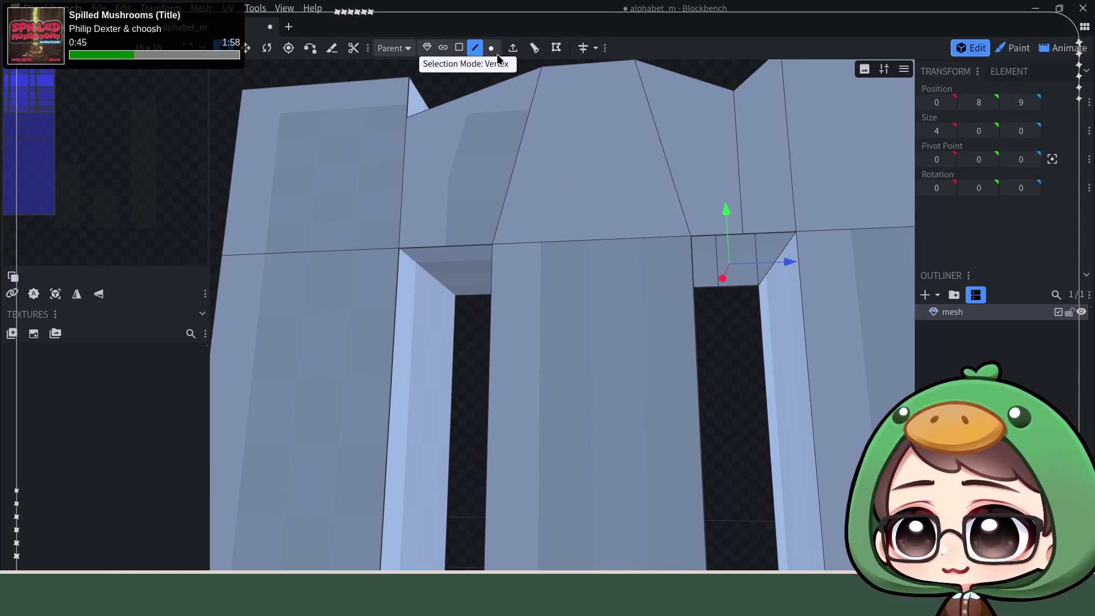
- Add the four corner vertices of the arch underside face to the selection
left_click(688, 235)
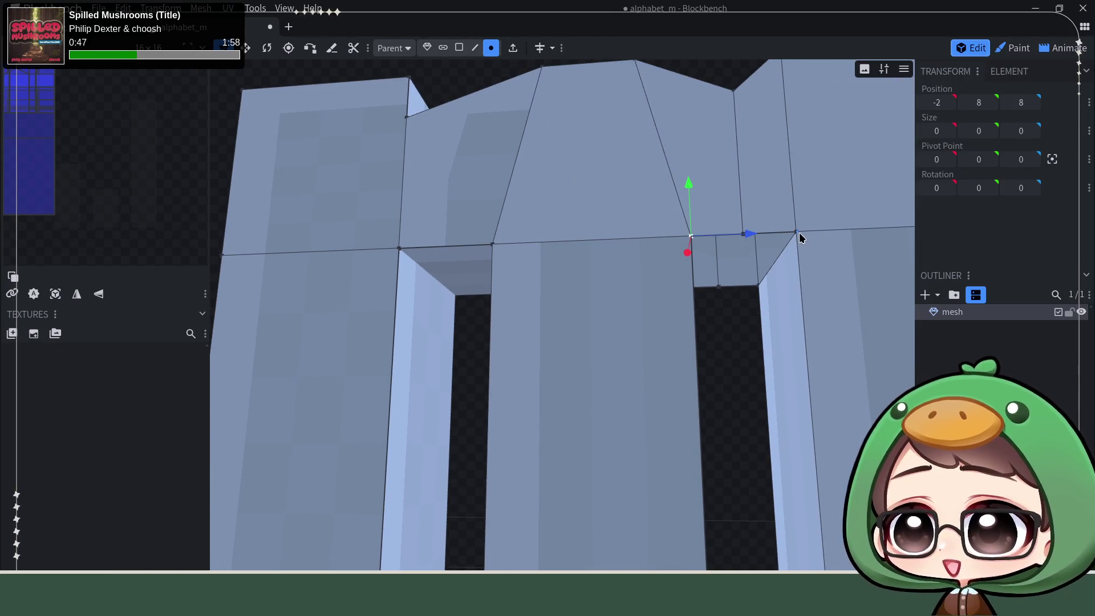
left_click(757, 286, "shift")
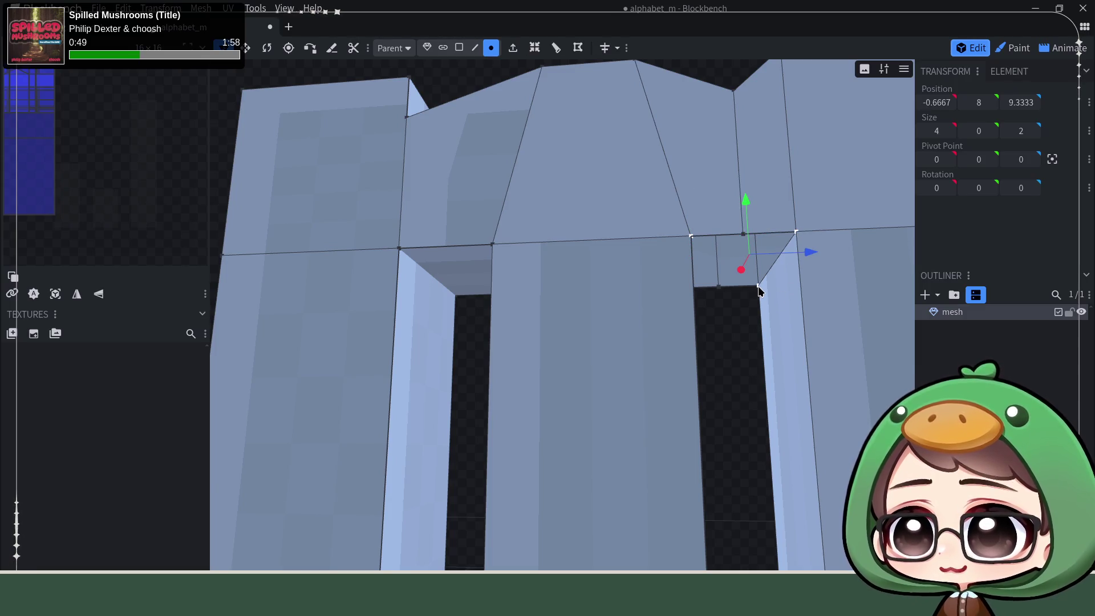
left_click_drag(740, 317, 565, 177)
left_click(708, 280, "shift")
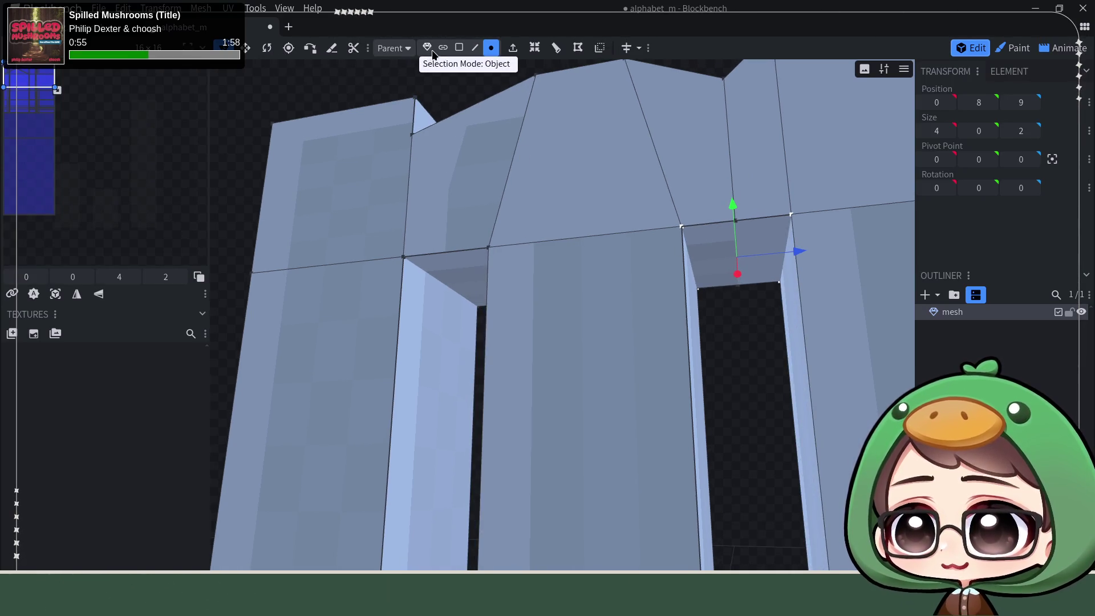
scroll(370, 340, "down", 3)
left_click_drag(370, 339, 296, 269)
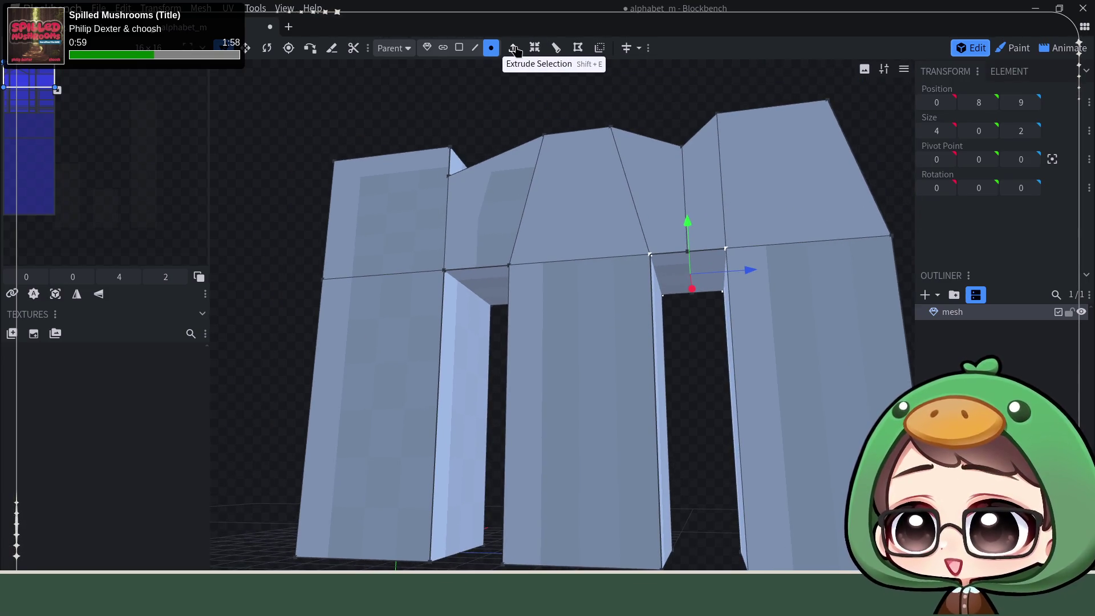
left_click(458, 47)
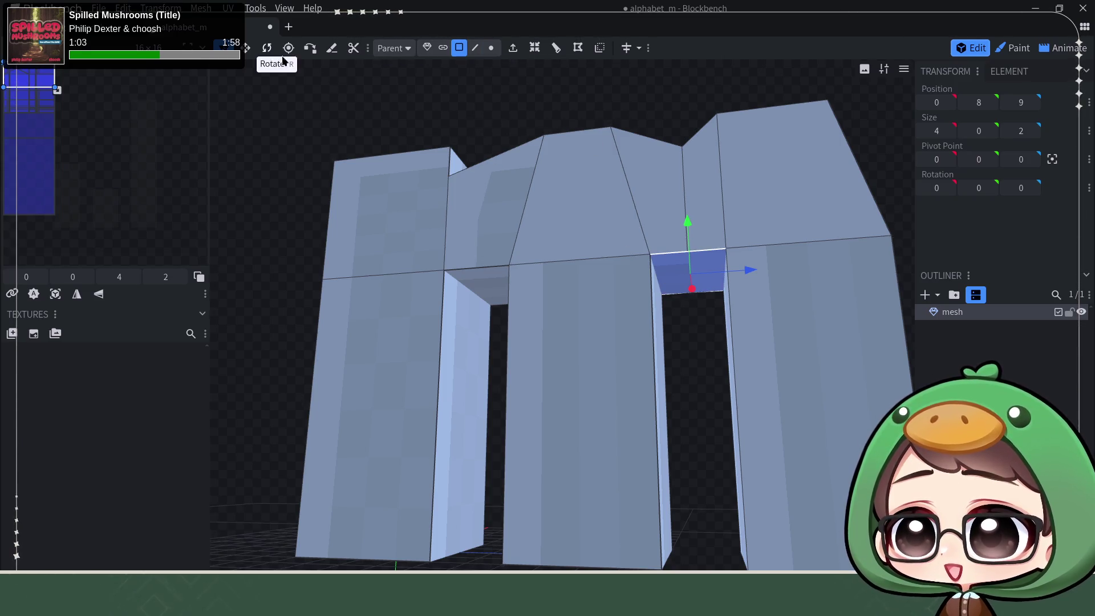
left_click(252, 48)
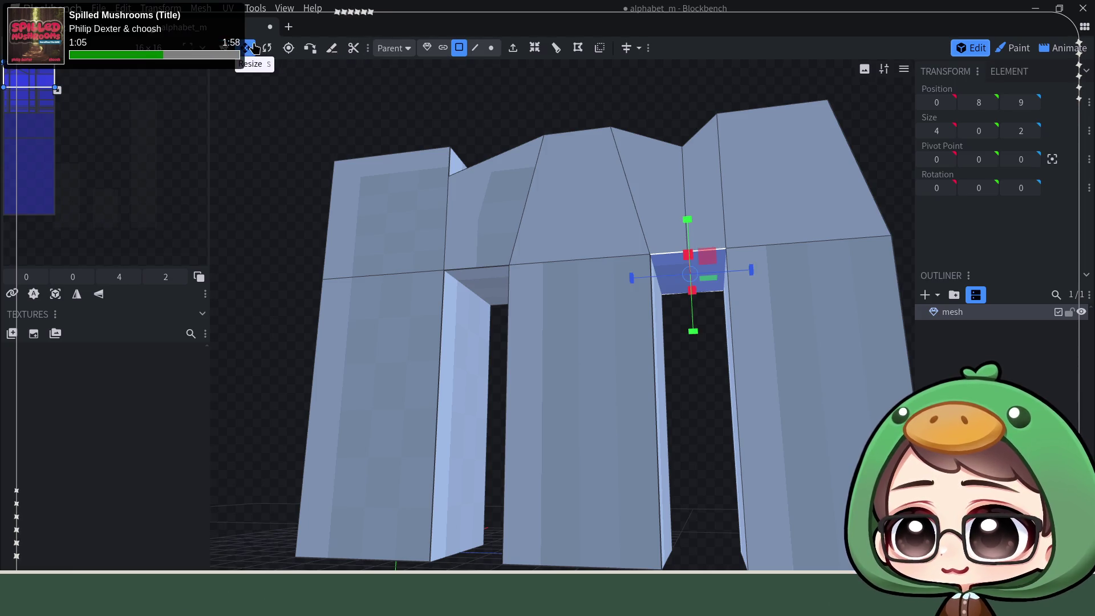
left_click_drag(751, 271, 821, 273)
scroll(714, 379, "down", 3)
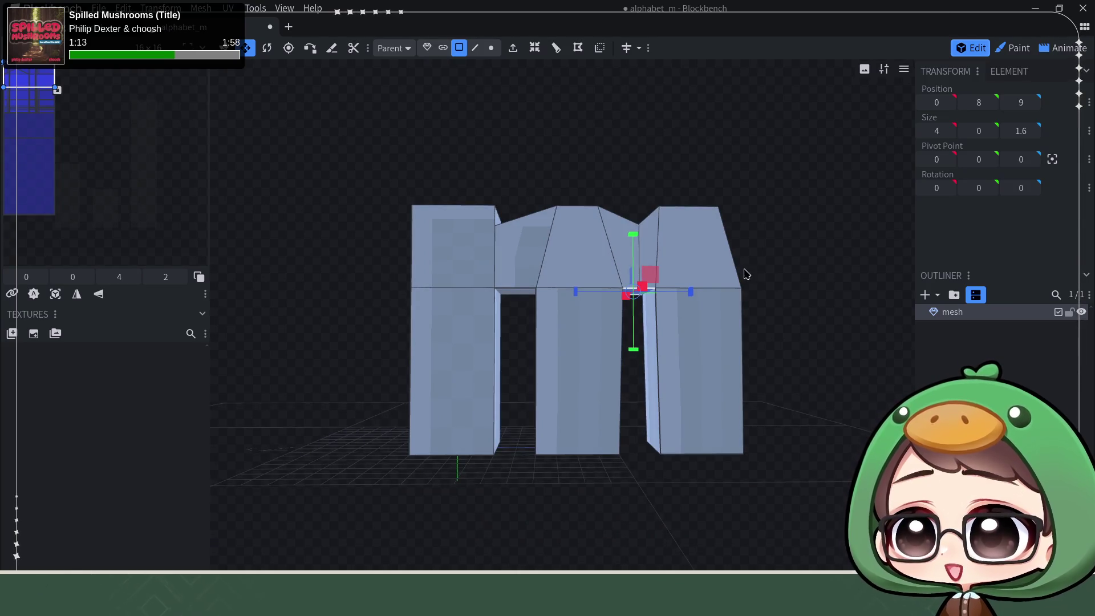
key("ctrl+z")
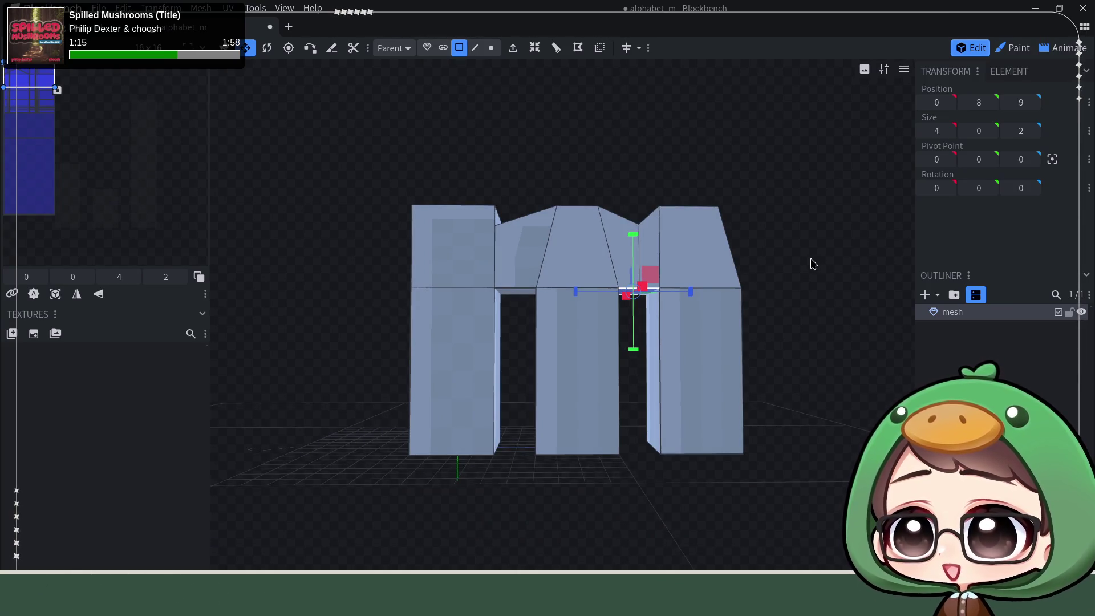
mouse_move(812, 264)
left_mouse_down()
mouse_move(790, 271)
mouse_move(787, 251)
mouse_move(775, 248)
left_mouse_up()
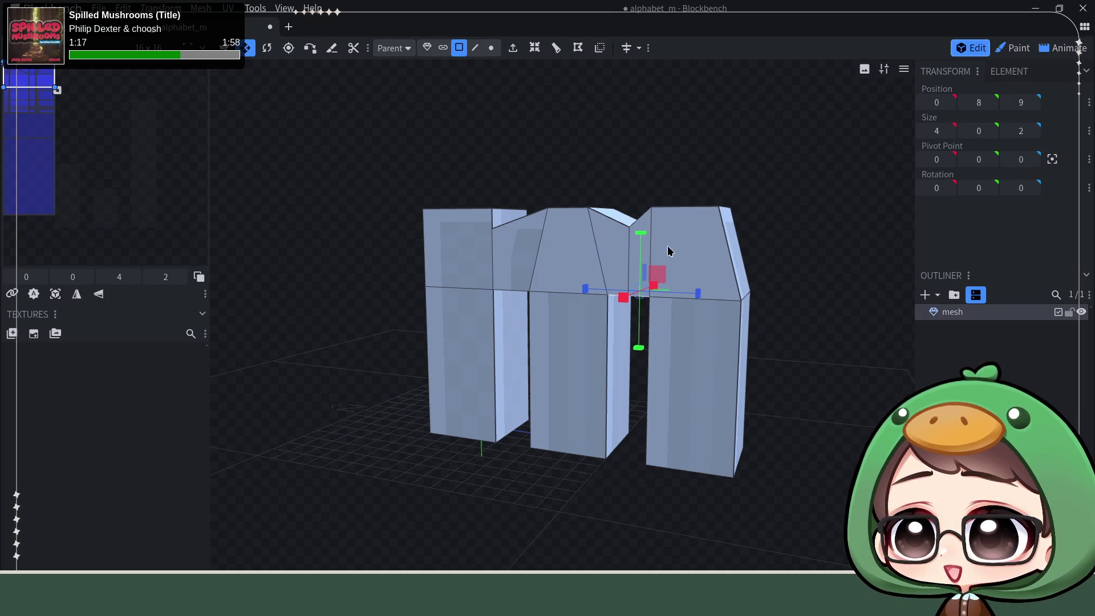
left_click_drag(834, 318, 821, 257)
mouse_move(769, 220)
left_mouse_down()
mouse_move(755, 301)
mouse_move(735, 273)
left_mouse_up()
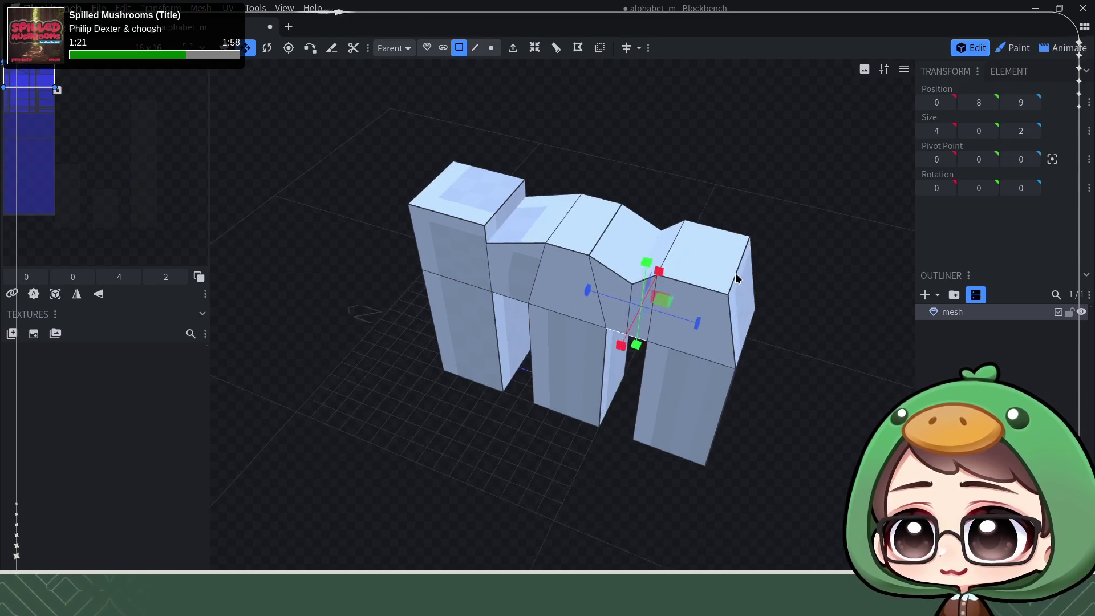
left_click(735, 273)
left_click(475, 46)
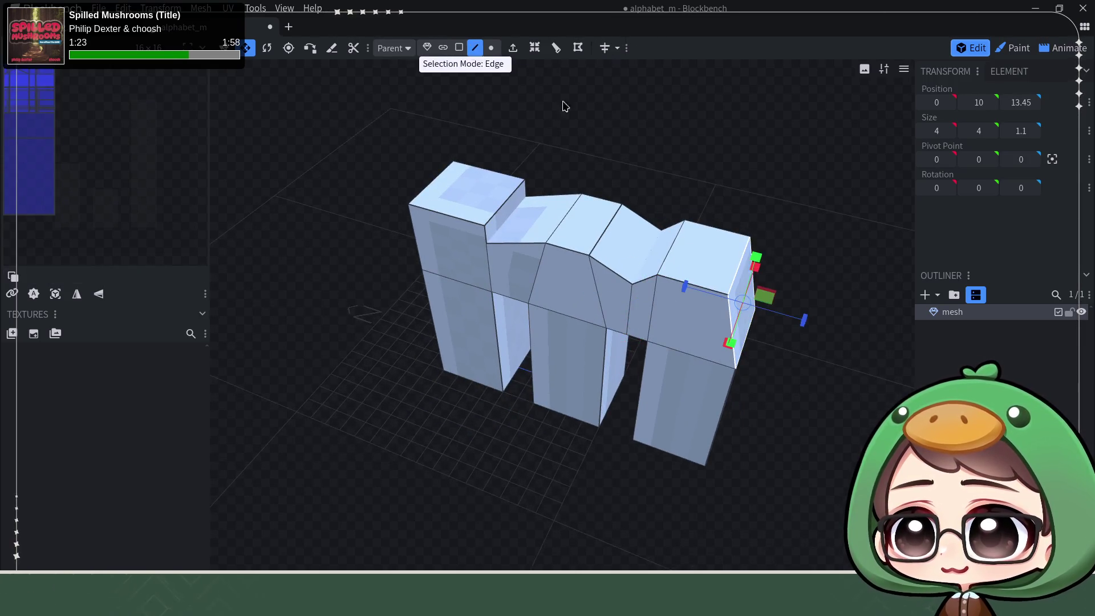
left_click(737, 266)
mouse_move(815, 248)
left_mouse_down()
mouse_move(854, 186)
mouse_move(767, 368)
left_mouse_up()
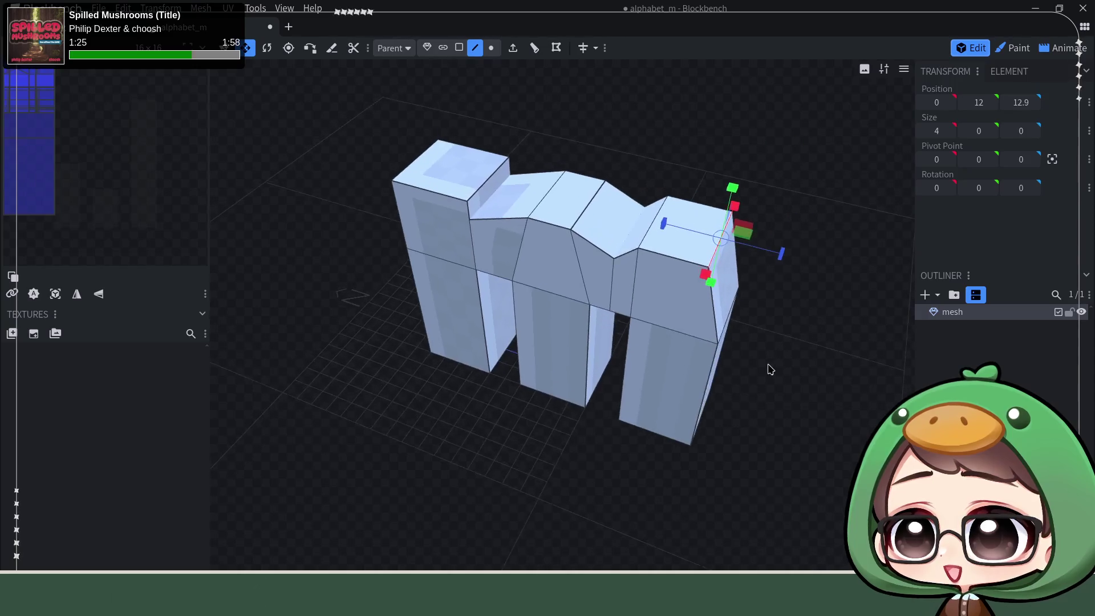
left_click(229, 48)
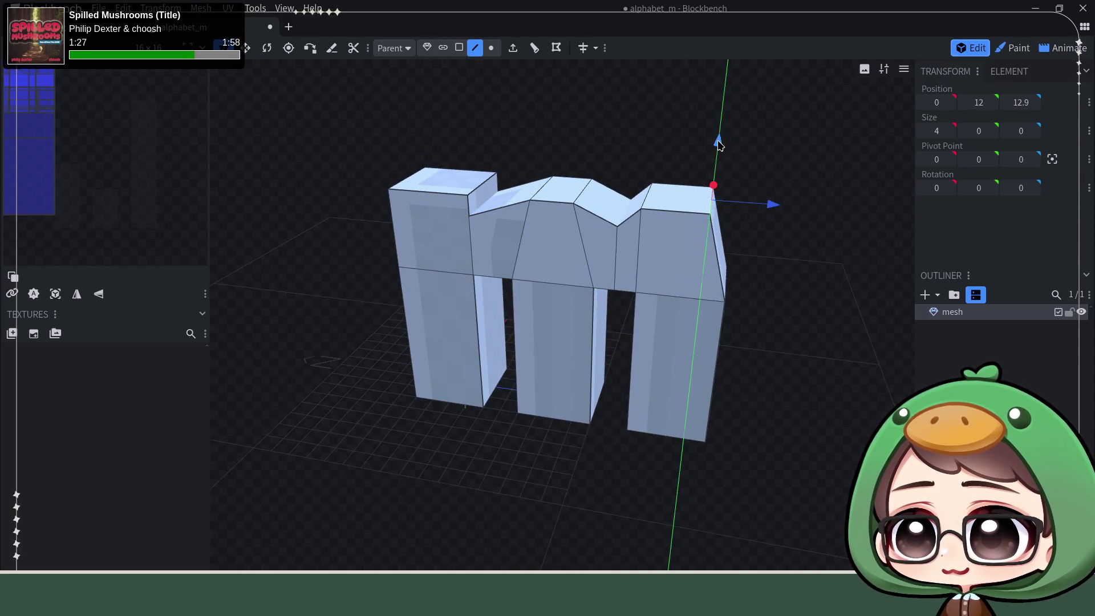
- Lower the right-end top edge to height 10.9
left_click_drag(717, 143, 715, 172)
mouse_move(753, 222)
left_mouse_down()
mouse_move(795, 306)
mouse_move(802, 273)
left_mouse_up()
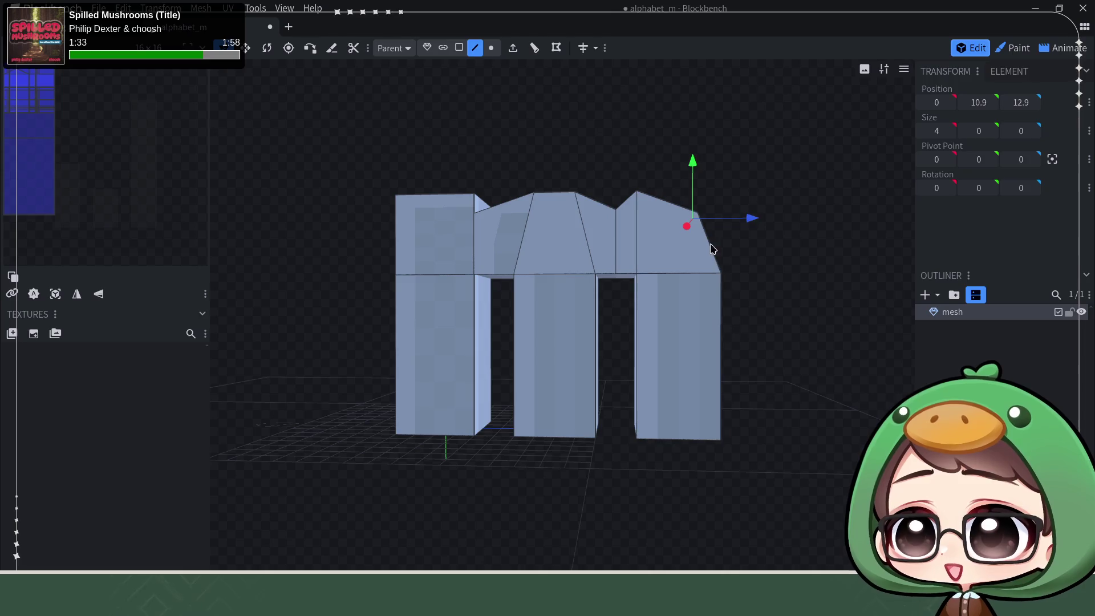
left_click_drag(643, 177, 644, 214)
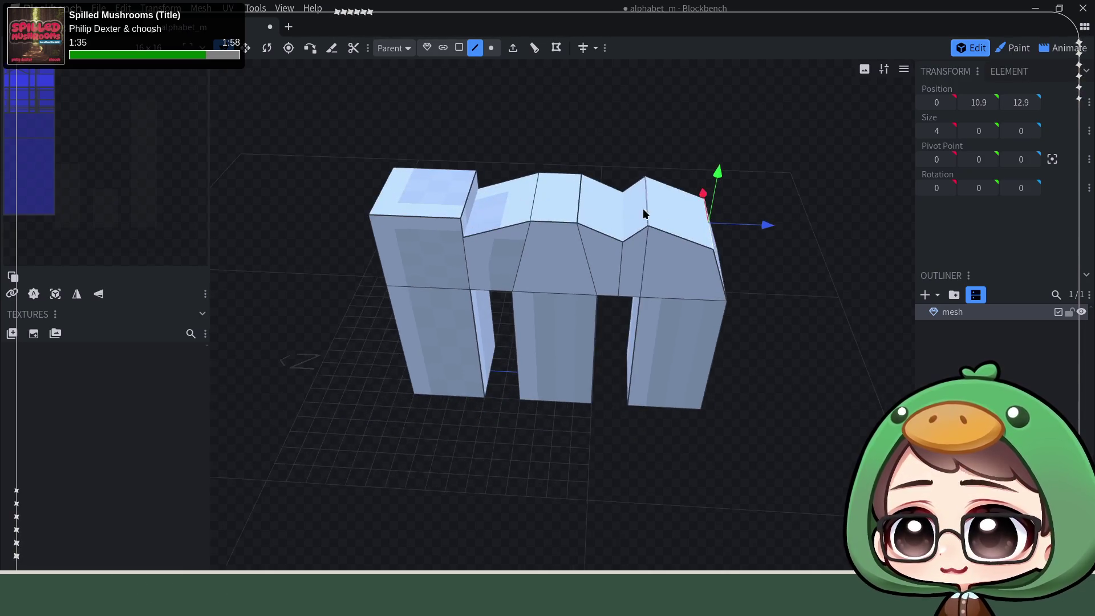
- Lower the notch vertex on the m's top to about 11.5 and clear the selection
left_click(648, 207)
left_click_drag(704, 171, 719, 93)
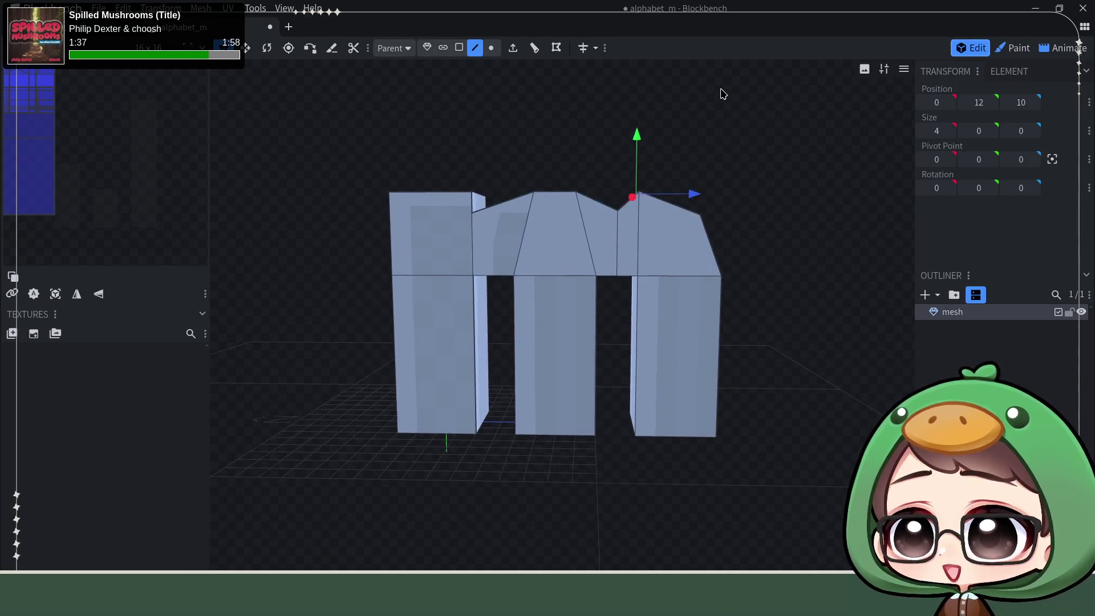
left_click_drag(636, 148, 635, 139)
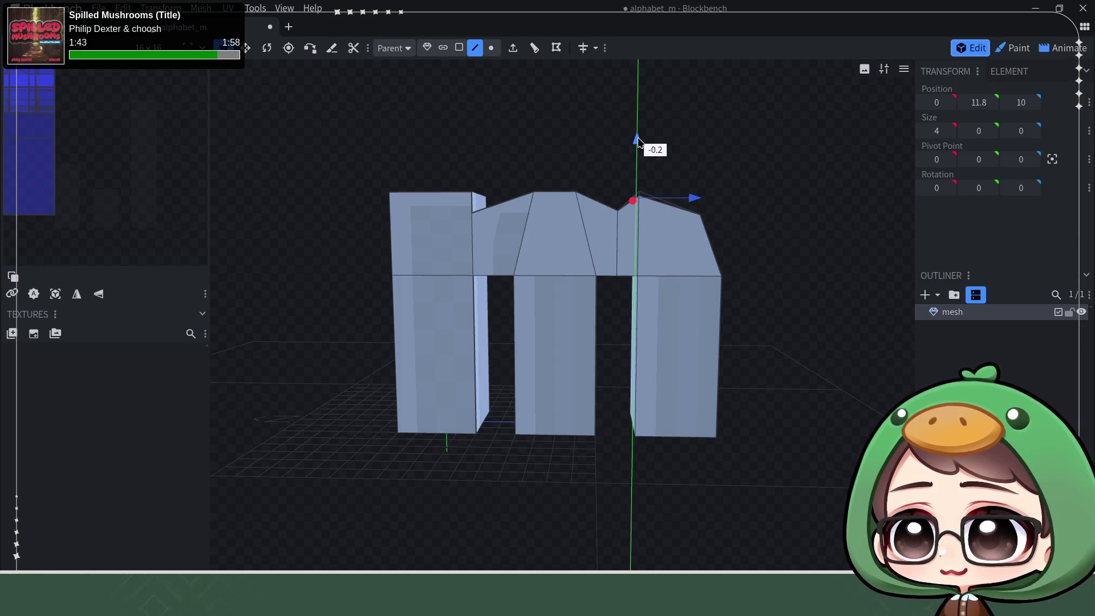
left_click_drag(636, 145, 641, 149)
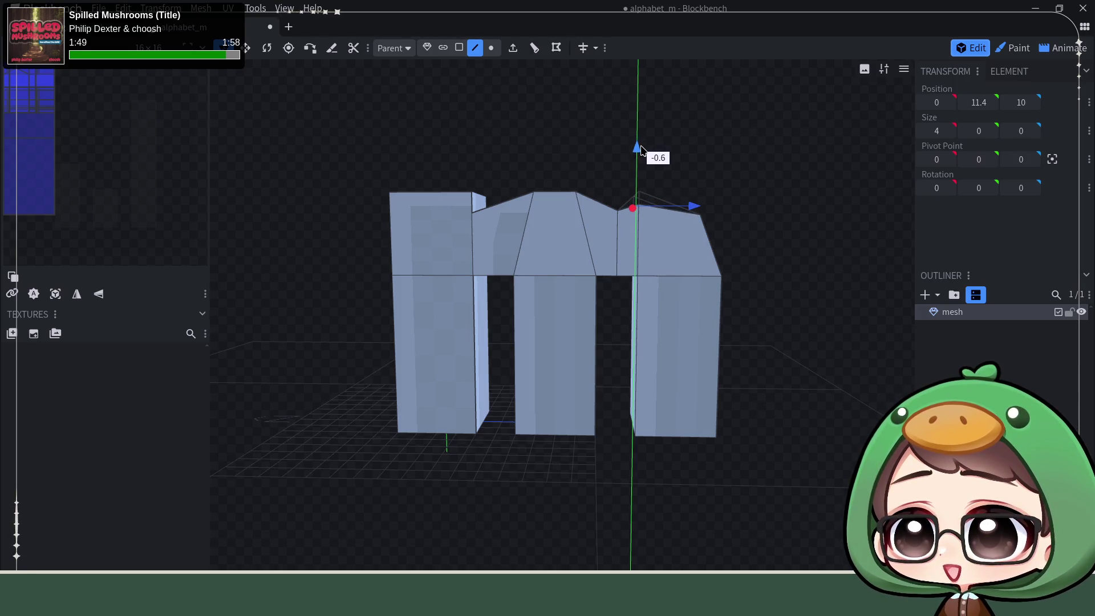
left_click_drag(640, 151, 639, 146)
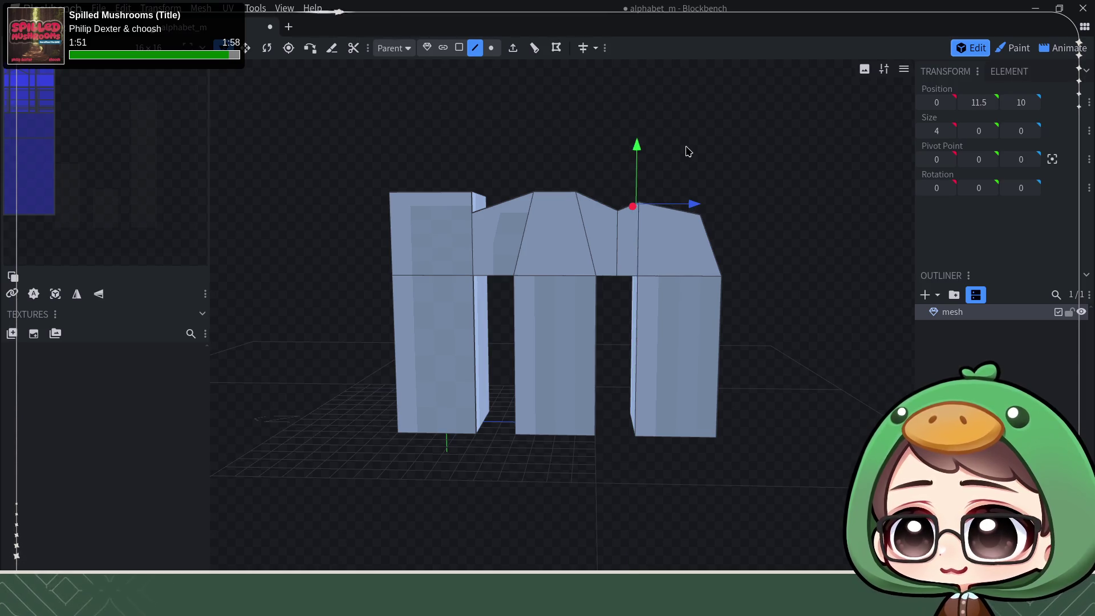
left_click(557, 185)
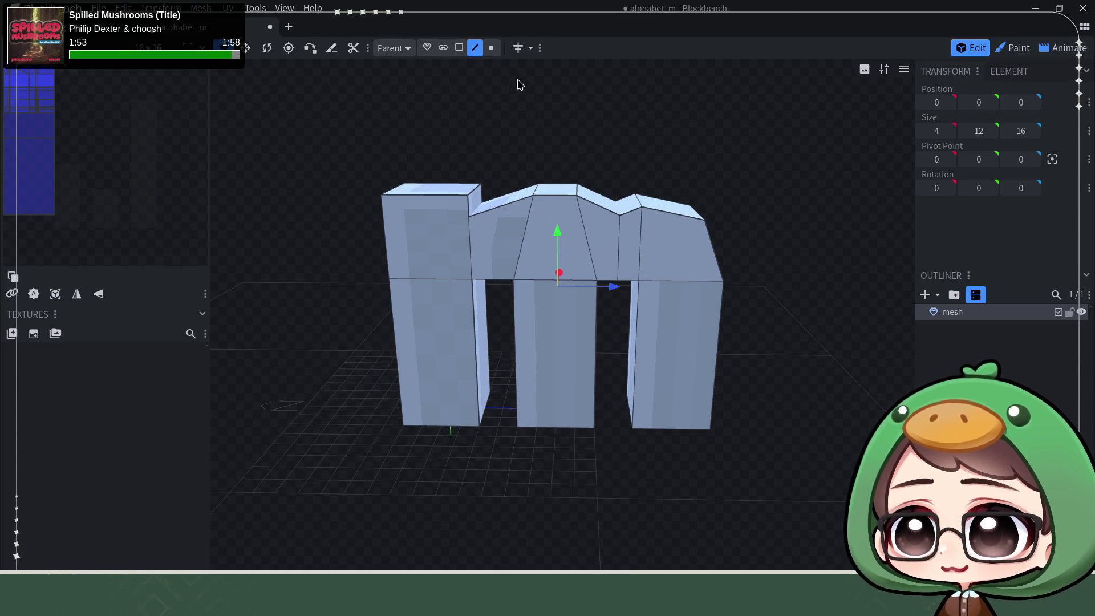
- Lower the top face over the m's middle stem from height 12 to 11.6
left_click(461, 49)
left_click(560, 187)
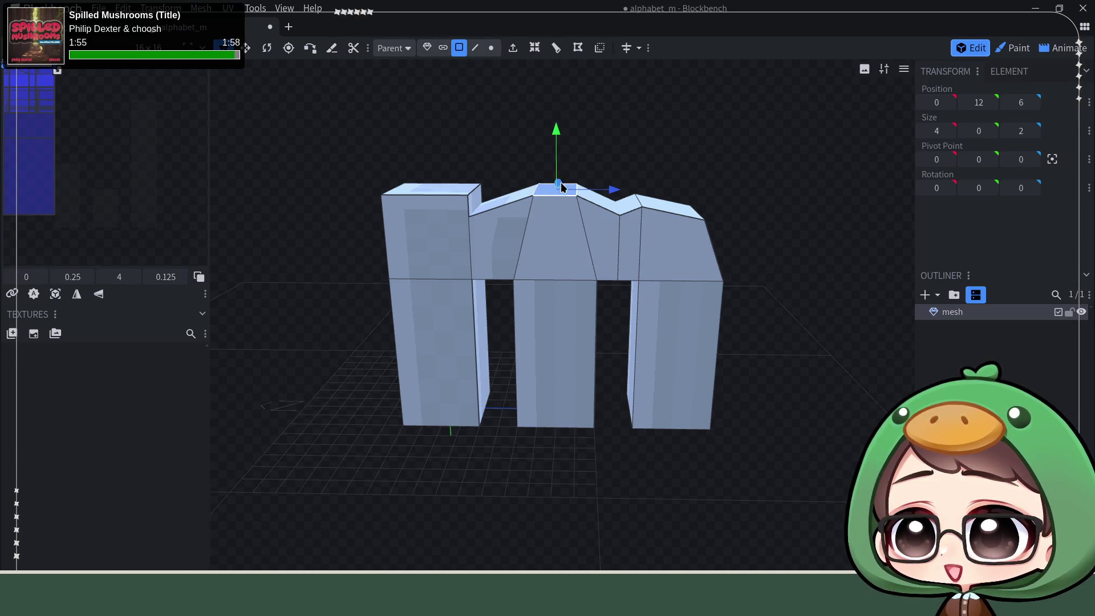
left_click_drag(557, 140, 557, 157)
mouse_move(778, 274)
left_mouse_down()
mouse_move(782, 265)
mouse_move(803, 286)
mouse_move(776, 268)
mouse_move(758, 293)
mouse_move(804, 301)
left_mouse_up()
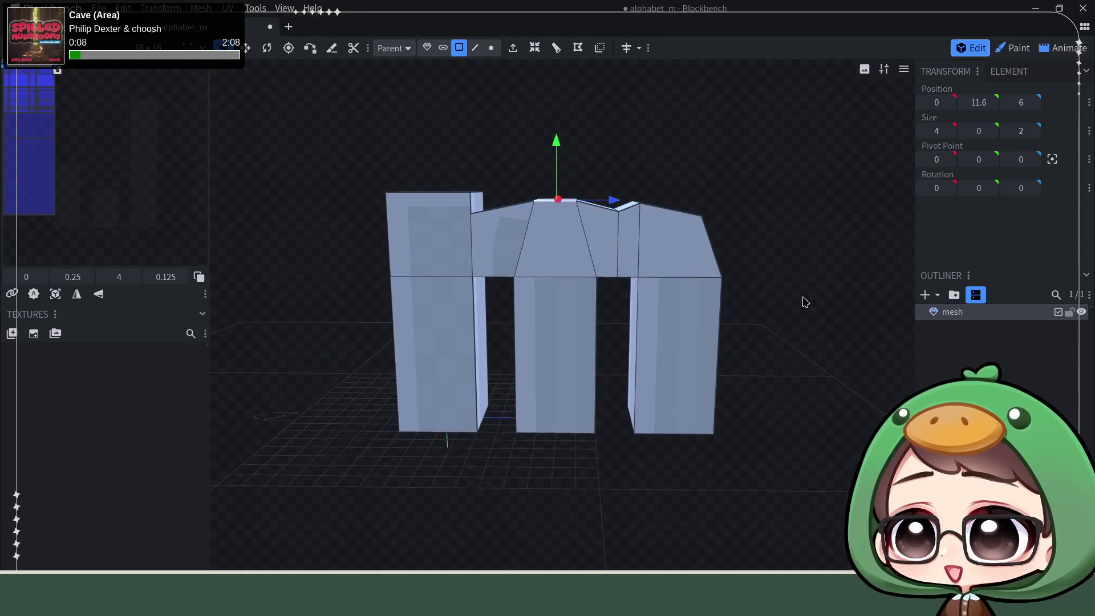
left_click(868, 379)
mouse_move(803, 470)
left_mouse_down()
mouse_move(799, 430)
mouse_move(809, 426)
mouse_move(802, 474)
mouse_move(787, 420)
mouse_move(819, 440)
mouse_move(817, 463)
mouse_move(780, 454)
mouse_move(816, 444)
mouse_move(793, 445)
left_mouse_up()
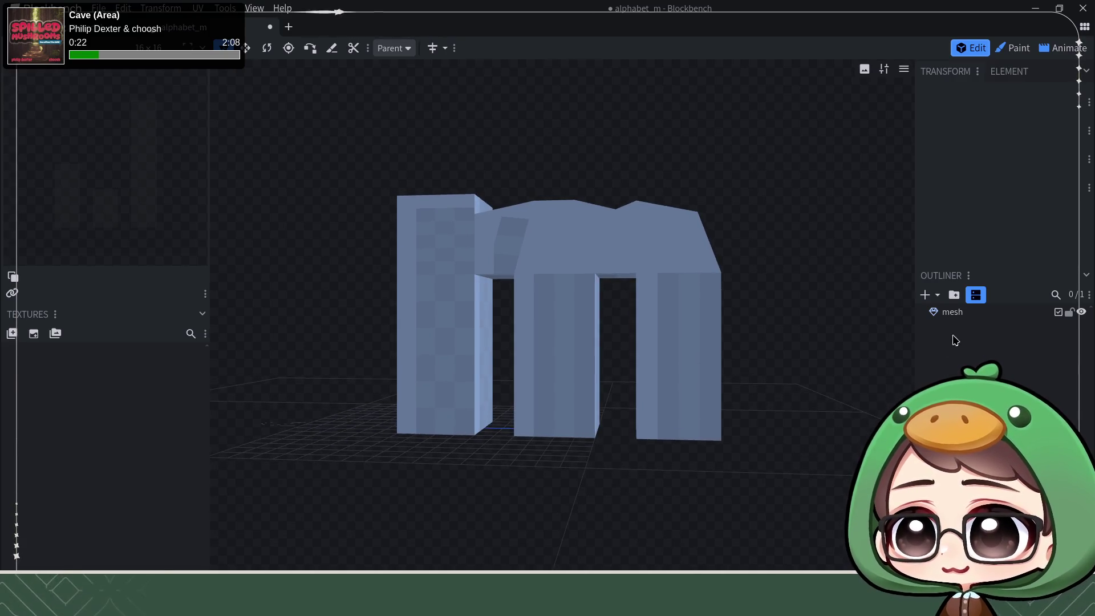
- Select the edge at the m's right notch in edge selection mode
left_click(956, 313)
left_click_drag(791, 196, 691, 242)
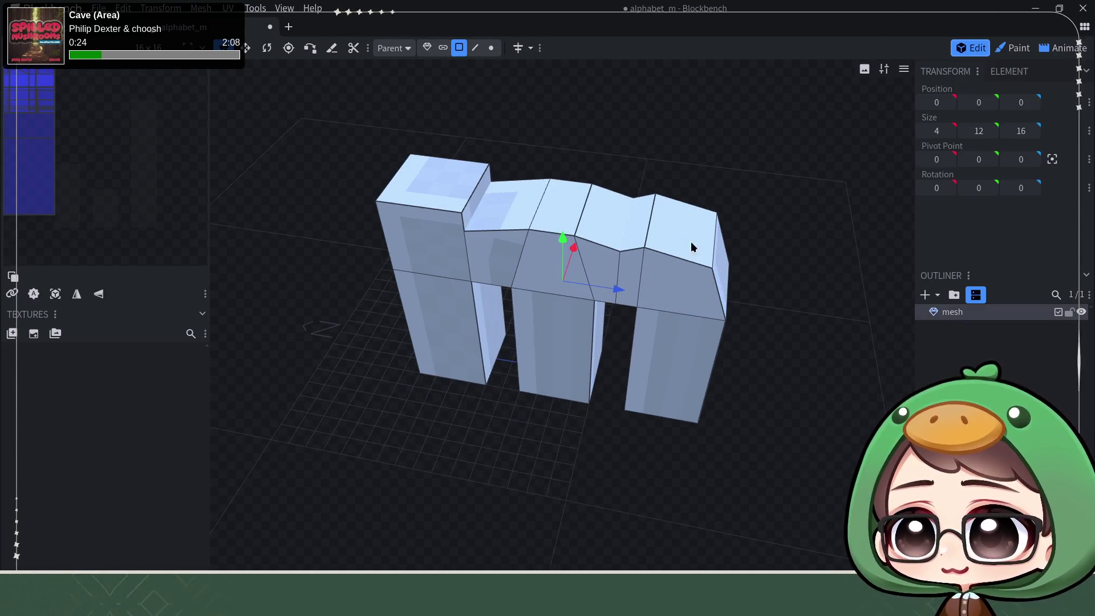
left_click(650, 228)
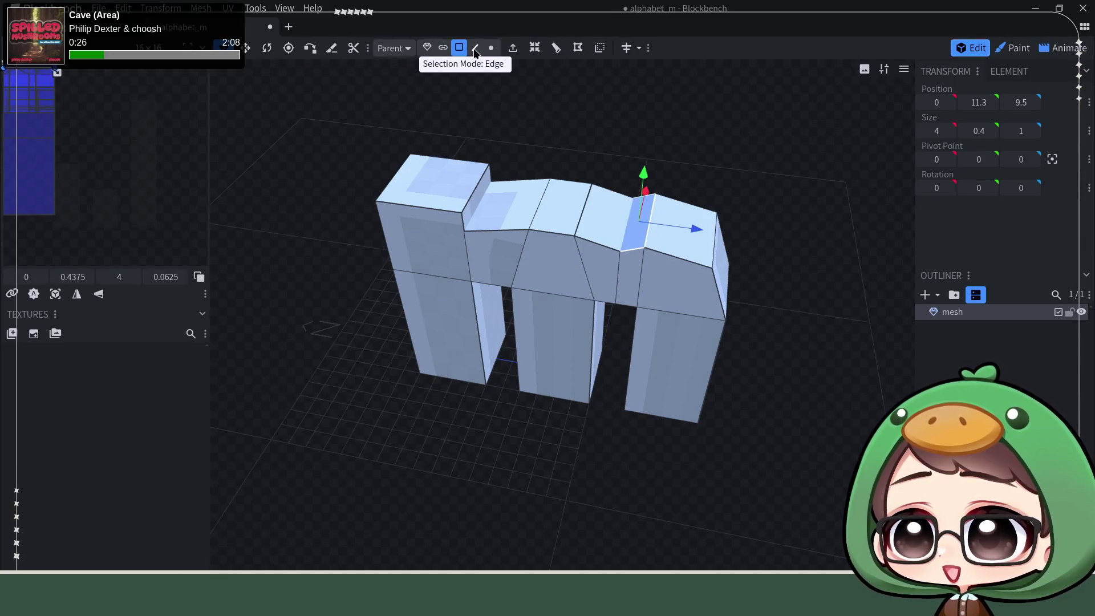
left_click(474, 48)
left_click(649, 236)
left_click_drag(761, 171, 777, 121)
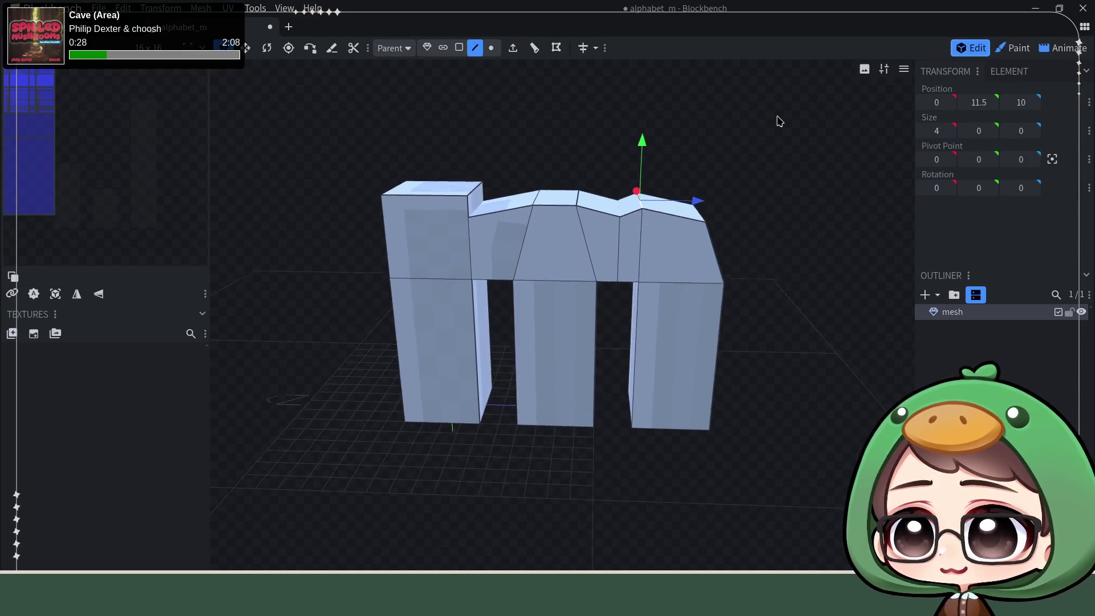
- Push the notch edge back in depth from 10 to 10.5 and deselect the mesh
left_click_drag(702, 199, 709, 213)
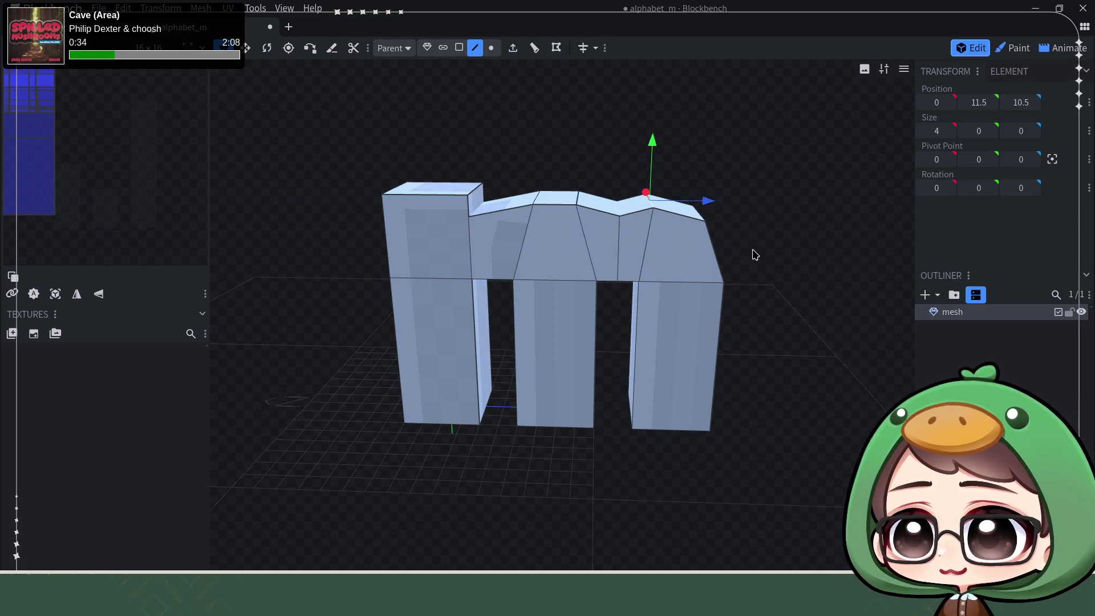
left_click(751, 241)
left_click_drag(763, 246, 764, 242)
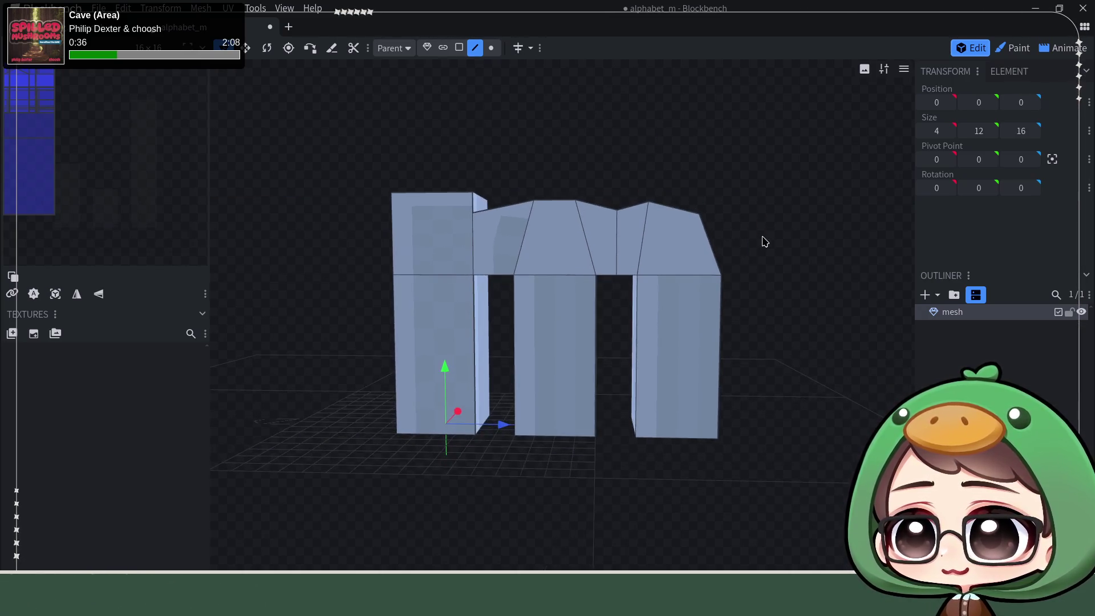
left_click(850, 343)
mouse_move(840, 359)
left_mouse_down()
mouse_move(840, 372)
mouse_move(821, 340)
mouse_move(855, 342)
mouse_move(848, 394)
mouse_move(848, 333)
mouse_move(819, 333)
mouse_move(863, 351)
mouse_move(833, 364)
left_mouse_up()
- Save the m model as alphabet_m.bbmodel in the alphabet project folder
key("ctrl+s")
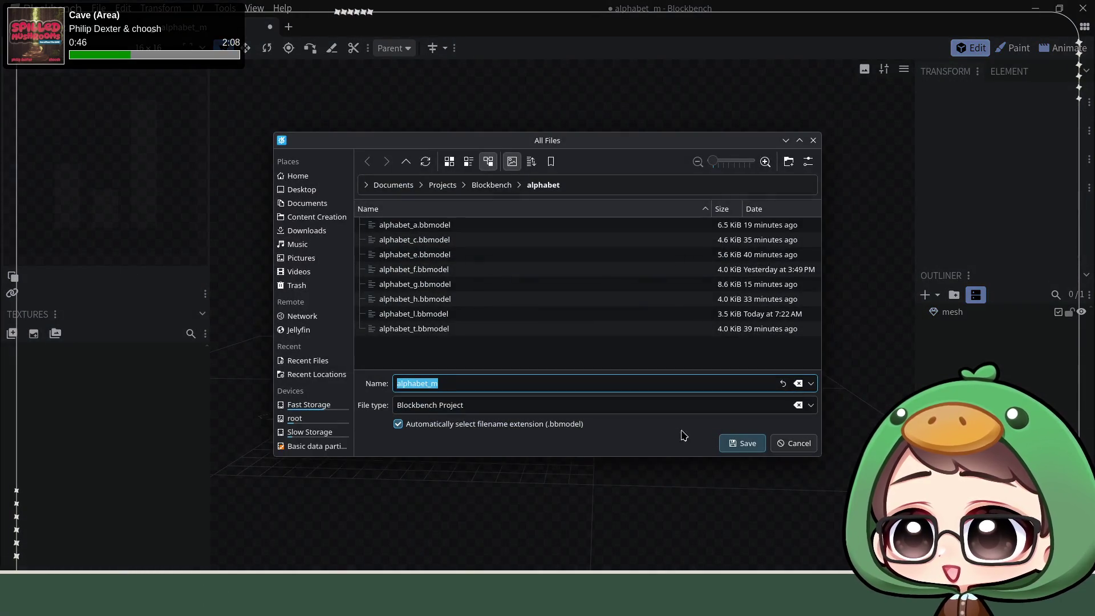
left_click(736, 444)
mouse_move(748, 367)
left_mouse_down()
mouse_move(785, 303)
mouse_move(803, 329)
mouse_move(801, 315)
left_mouse_up()
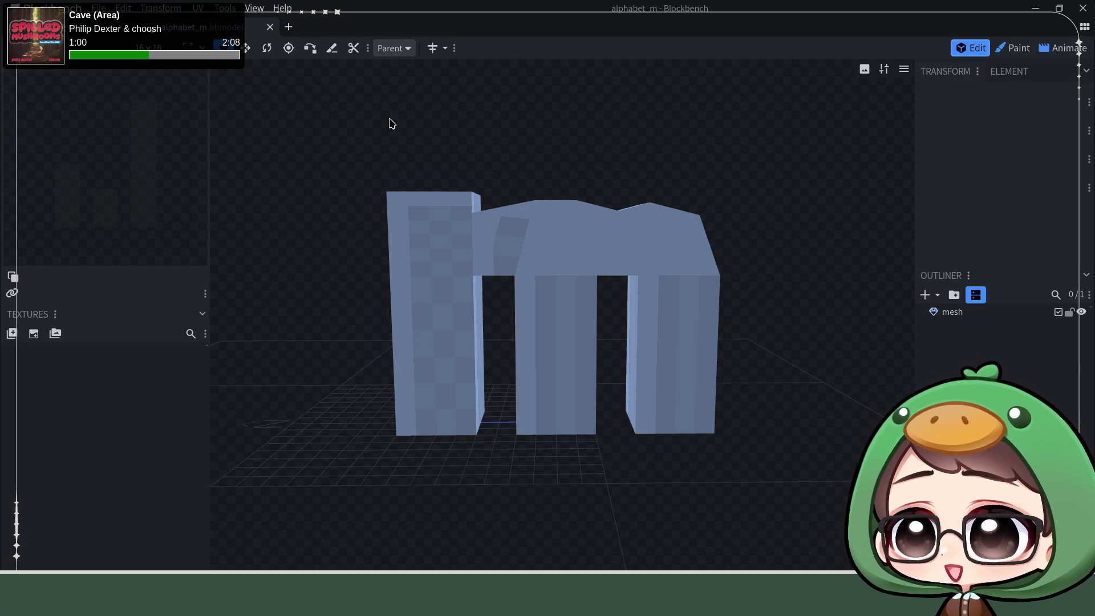
- Close alphabet_m and save the g model as a copy named alphabet_y
left_click(270, 31)
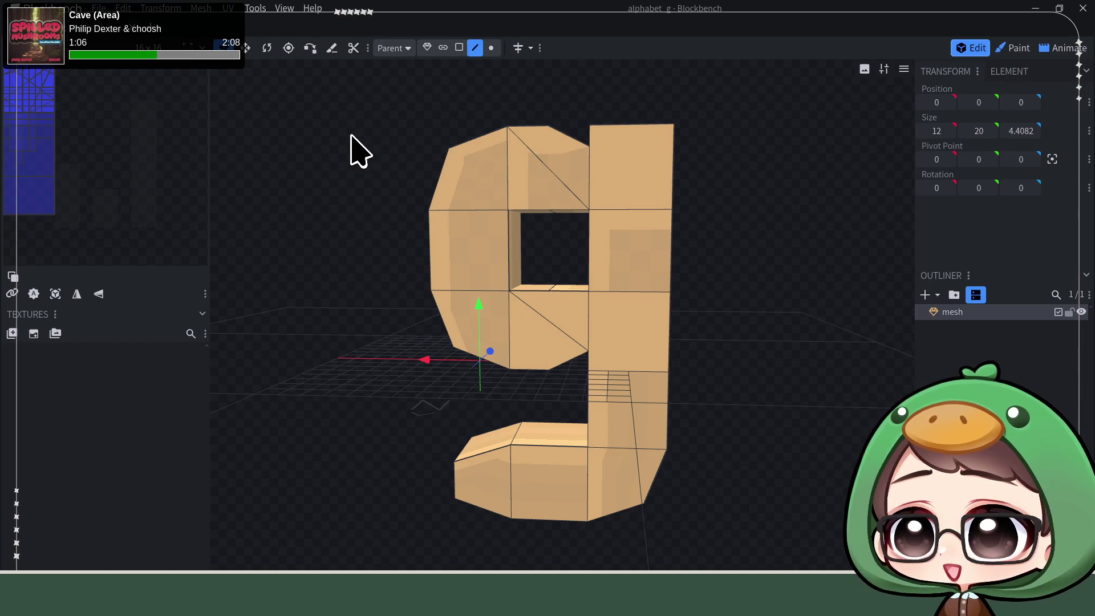
mouse_move(320, 137)
left_mouse_down()
mouse_move(334, 214)
mouse_move(360, 233)
left_mouse_up()
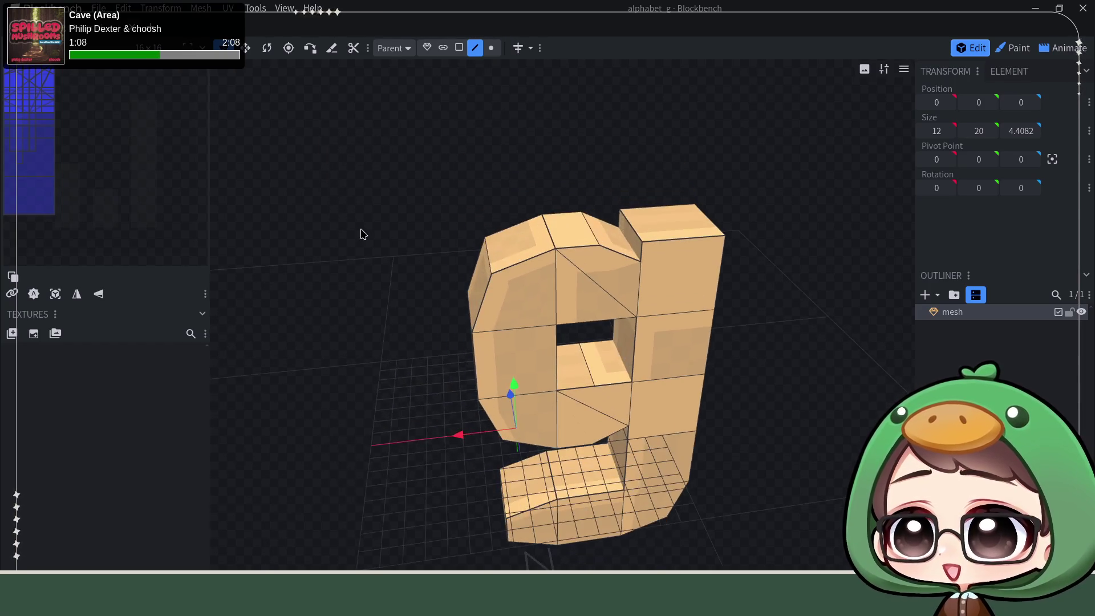
left_click(104, 14)
mouse_move(128, 60)
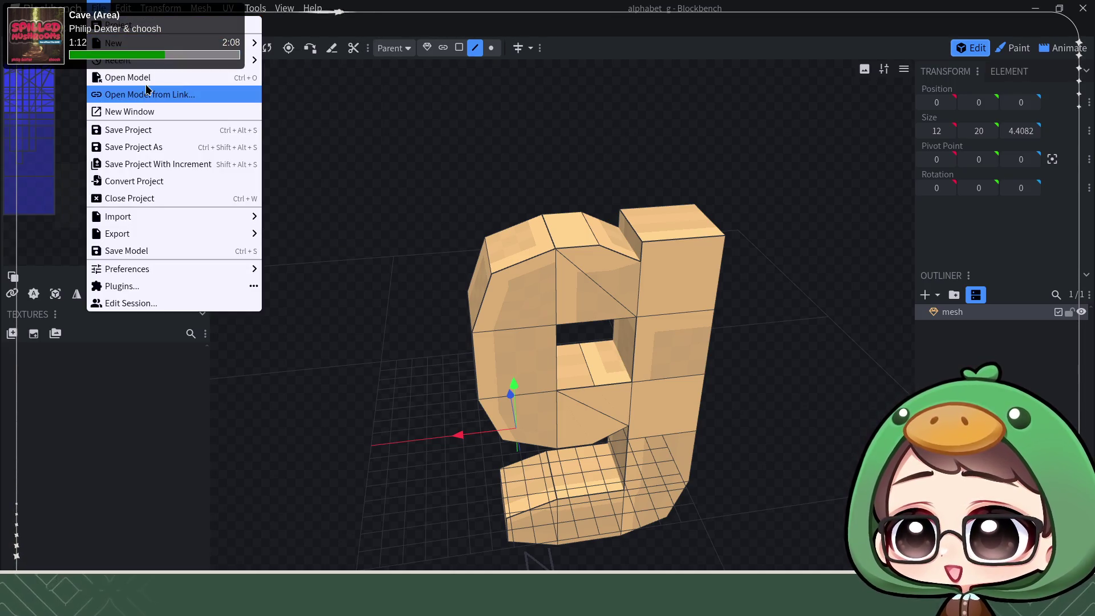
left_click(151, 148)
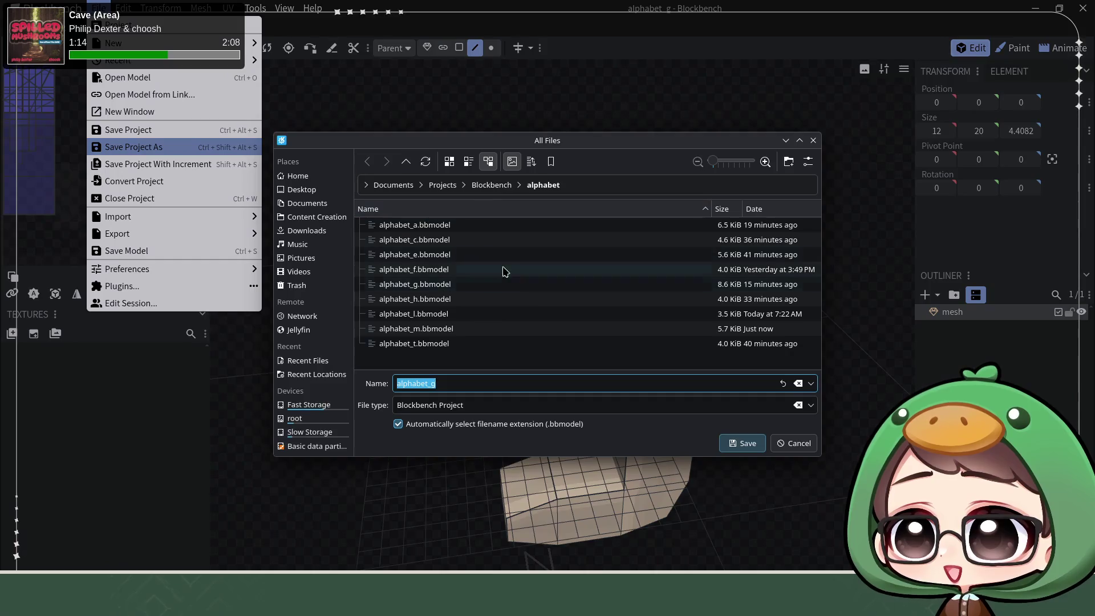
key("BackSpace")
type("y")
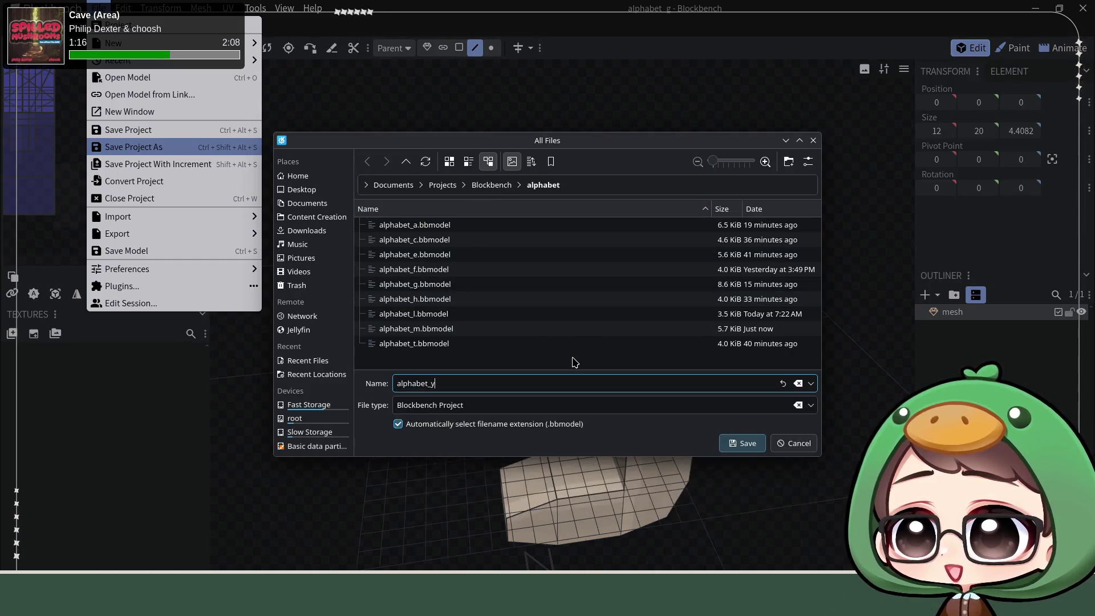
key("Return")
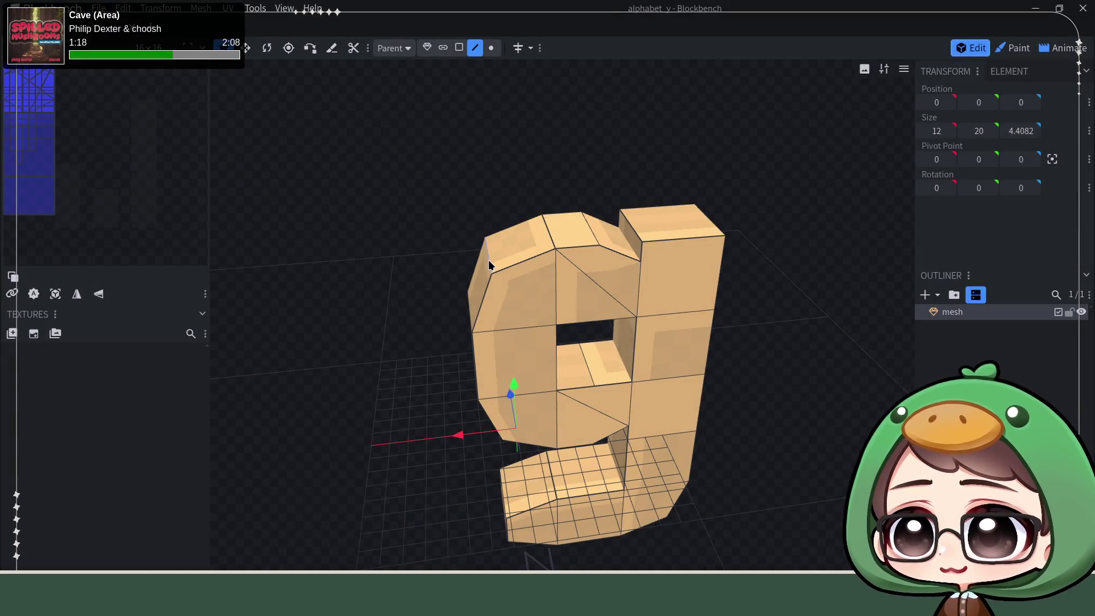
left_click(484, 238)
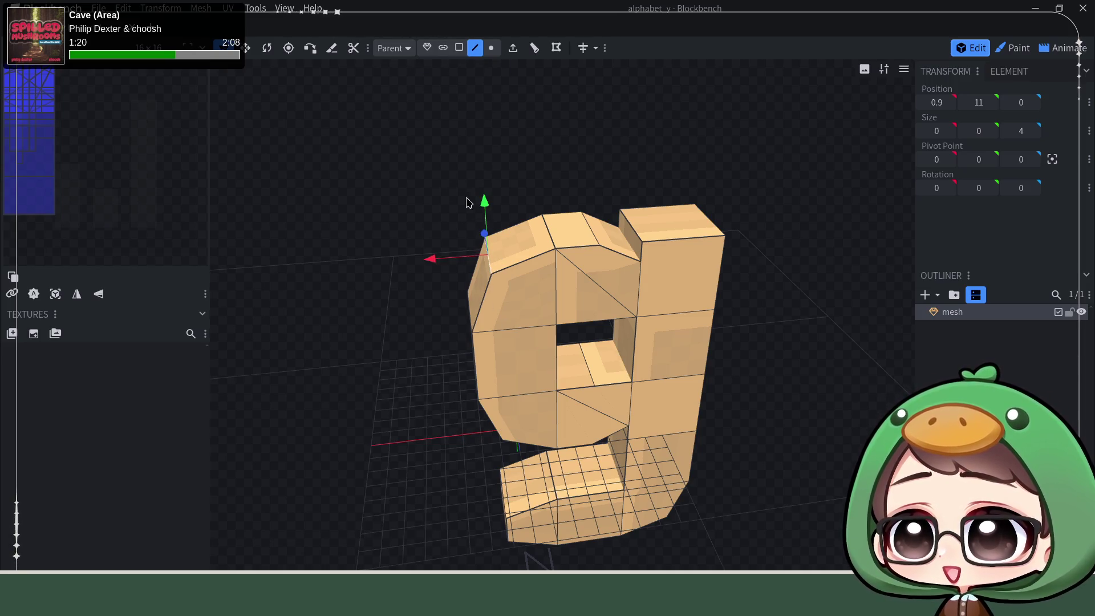
- Move the y's top-left corner vertex to X 2 and height 12, squaring the corner
left_click_drag(431, 252, 409, 267)
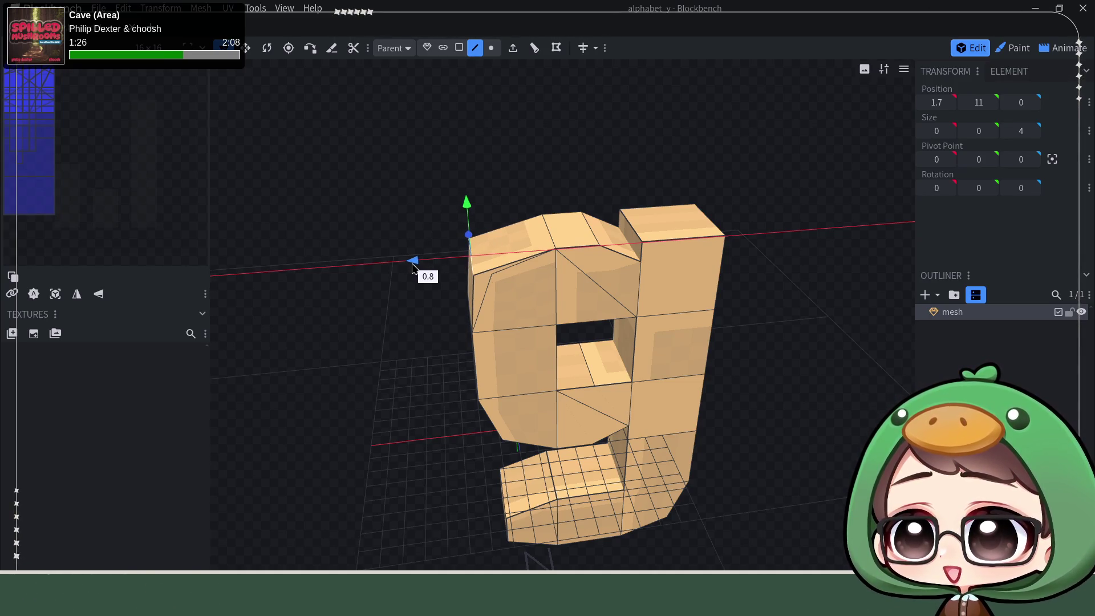
left_click_drag(410, 267, 409, 264)
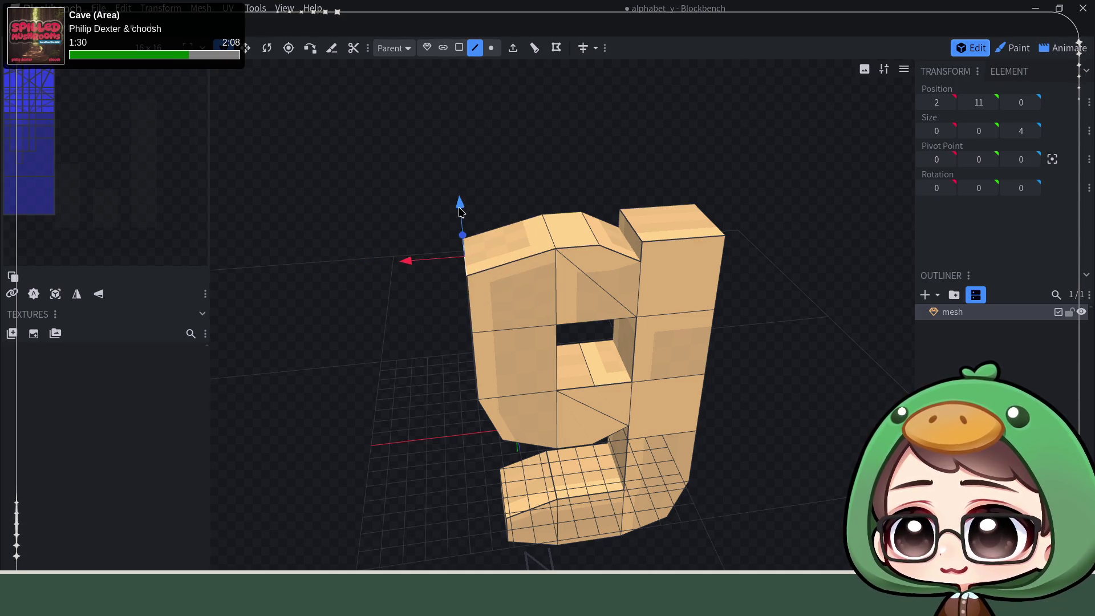
left_click_drag(460, 210, 468, 188)
left_click_drag(445, 240, 379, 293)
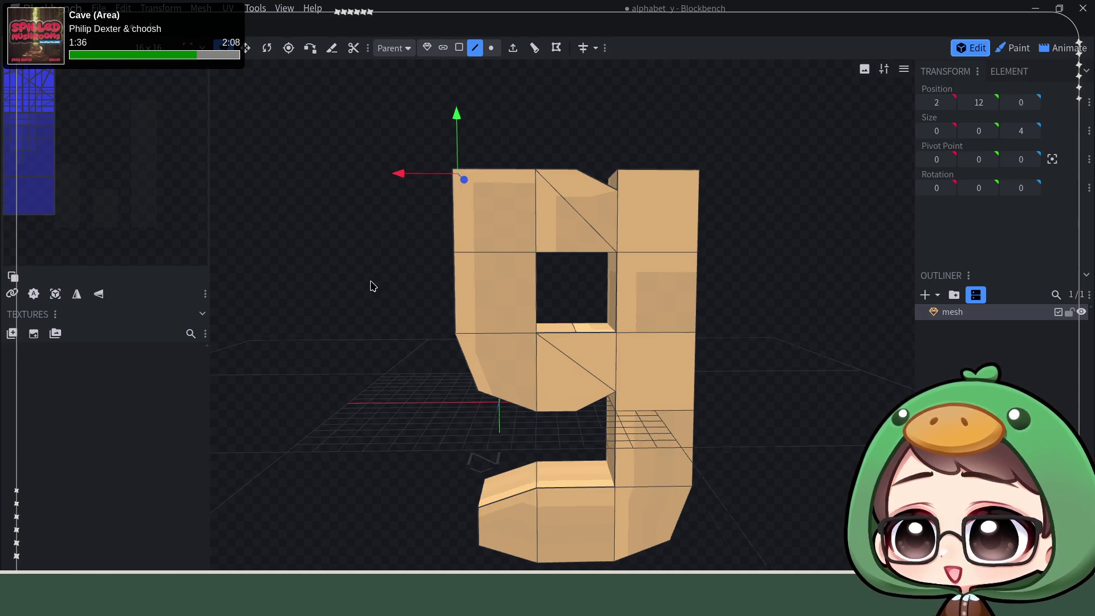
left_click_drag(379, 294, 468, 241)
left_click(527, 214)
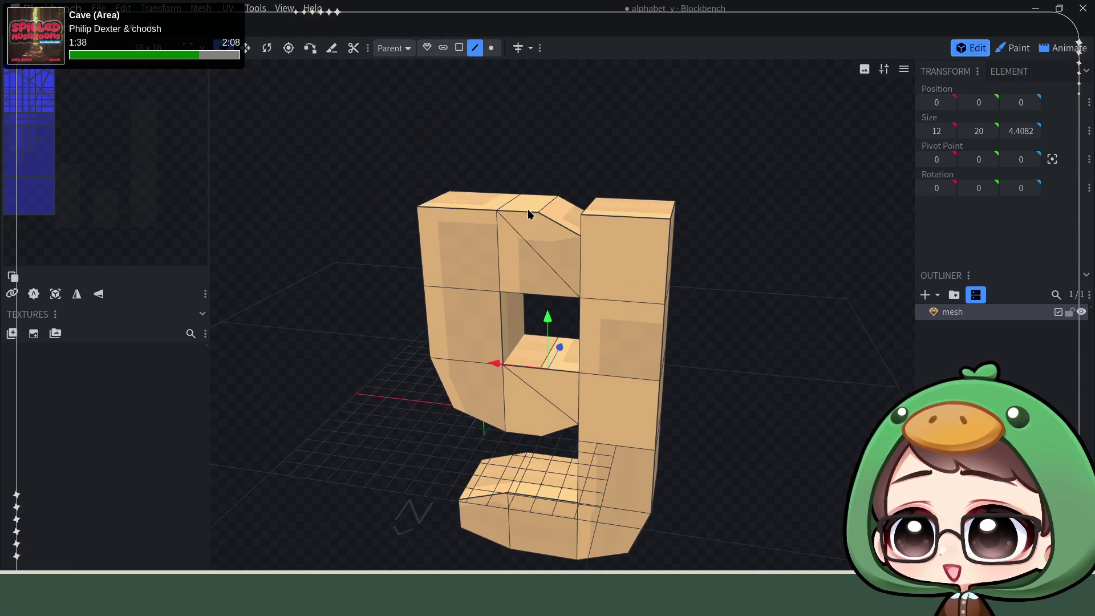
- Delete the slanted top faces and bridge over the hole, filling the gap with a face
left_click(459, 47)
left_click(531, 238)
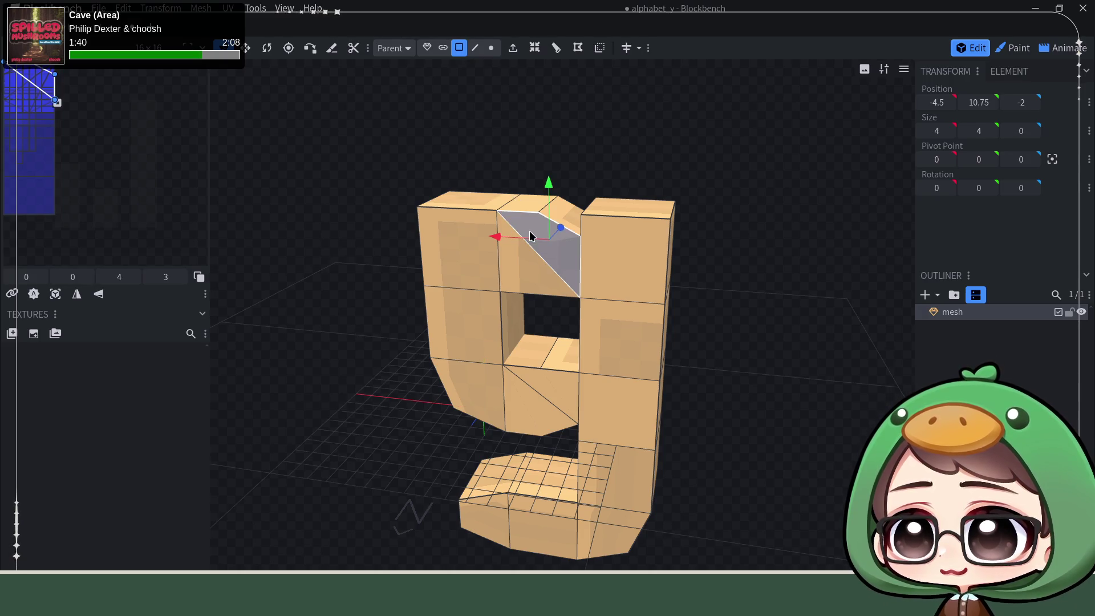
left_click(540, 286)
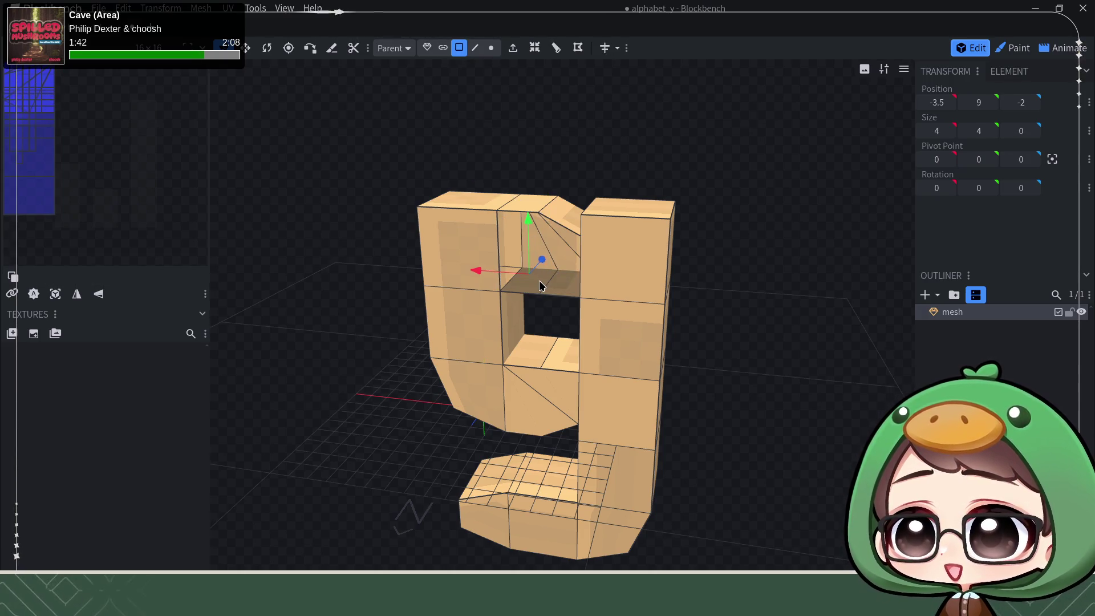
left_click(564, 255)
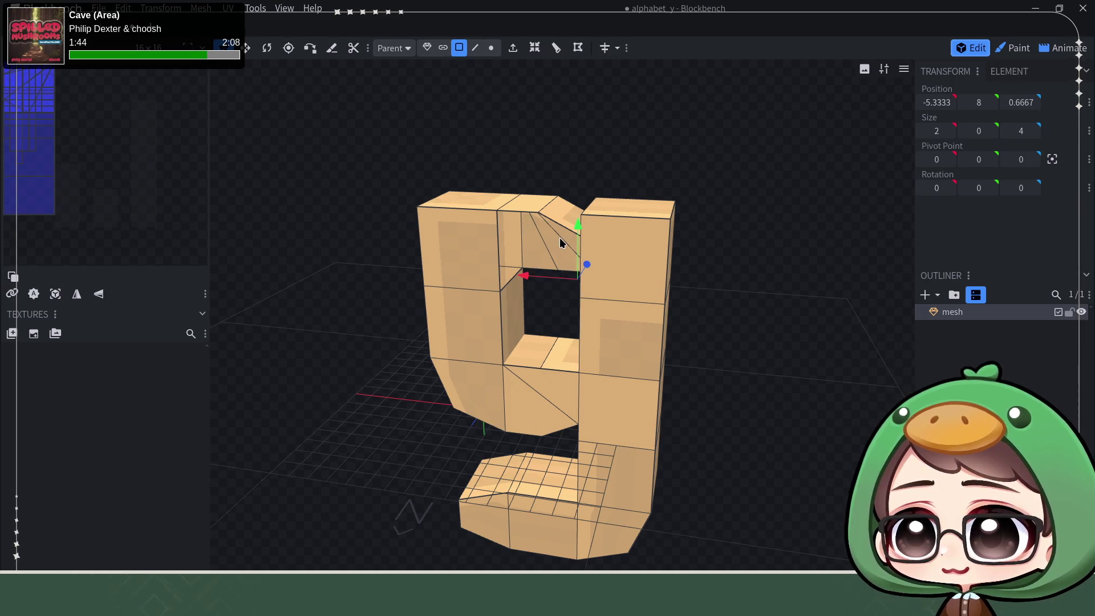
left_click(563, 220)
key("Delete")
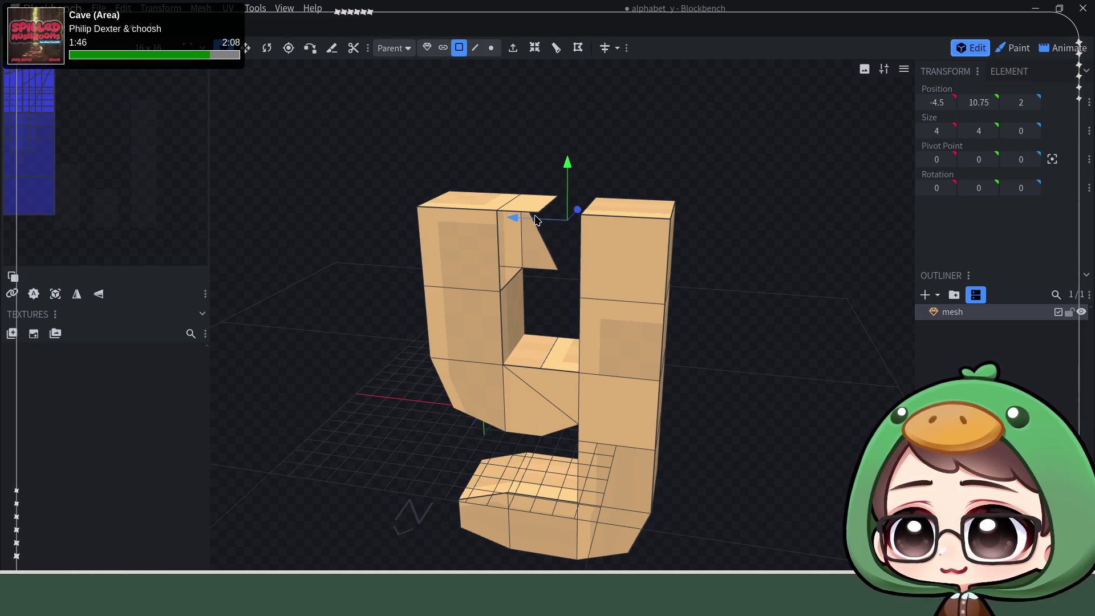
left_click(530, 222)
key("f")
- Orbit the model to check the two remaining upright arms
mouse_move(539, 184)
left_mouse_down()
mouse_move(606, 190)
mouse_move(663, 215)
left_mouse_up()
left_click(603, 258)
left_click_drag(603, 258, 563, 186)
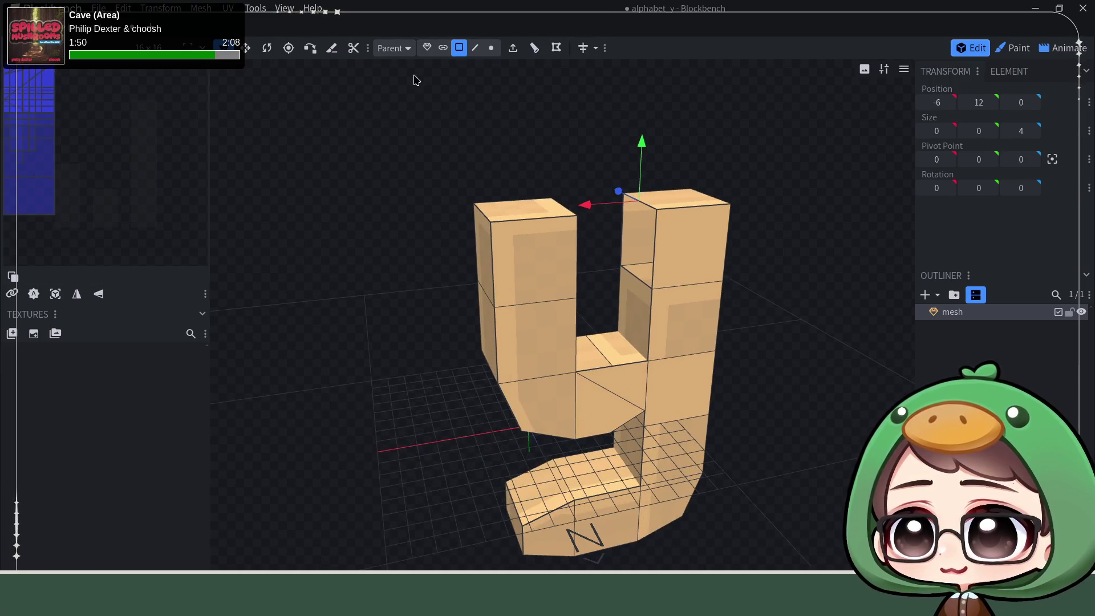
left_click(474, 47)
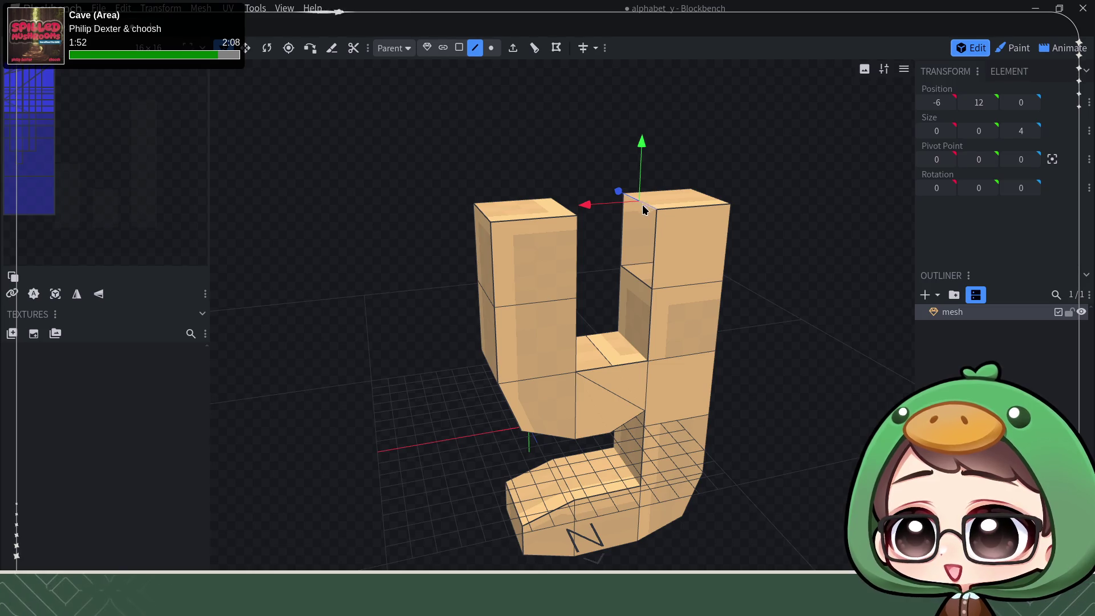
left_click(634, 285)
left_click_drag(543, 247, 508, 213)
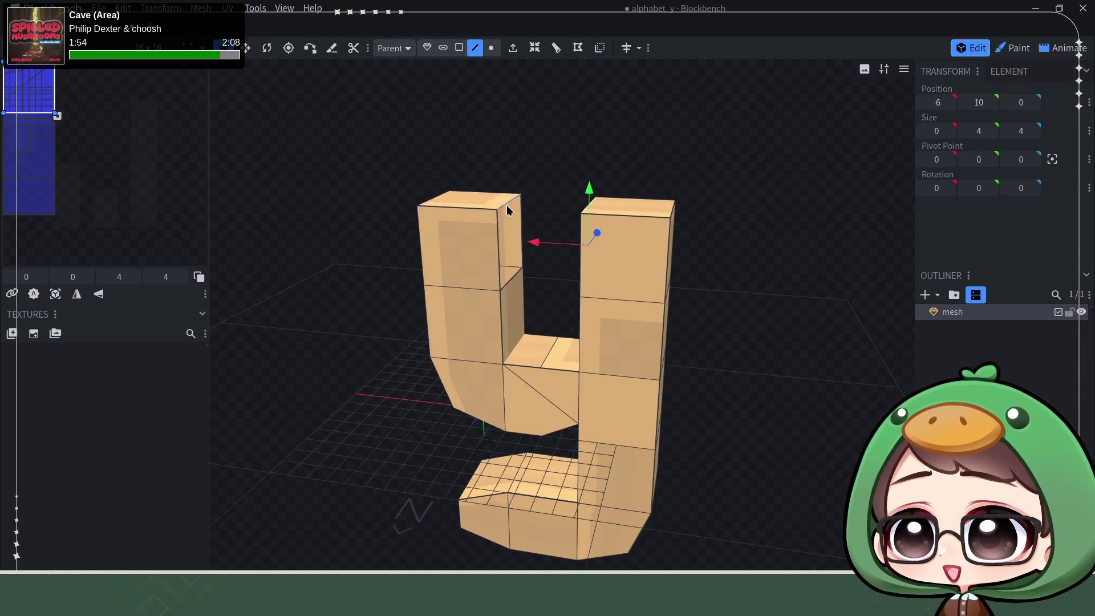
- Narrow the left arm's top face to width 2 and lower it by one unit
left_click(516, 249)
left_click(511, 278)
key("KP_1")
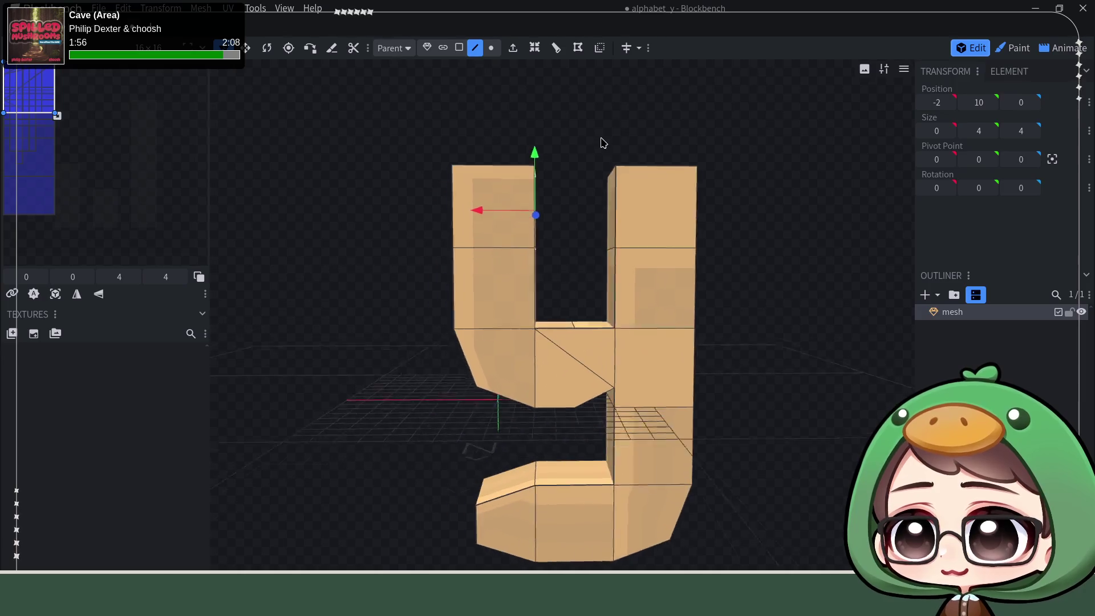
left_click_drag(765, 303, 730, 296)
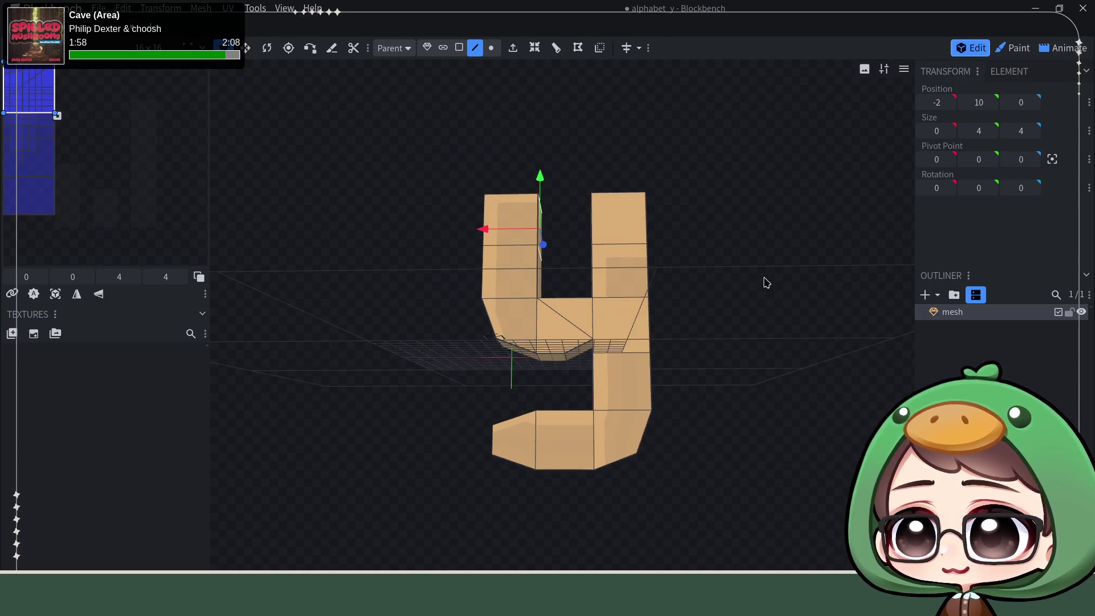
left_click(458, 48)
left_click(510, 274)
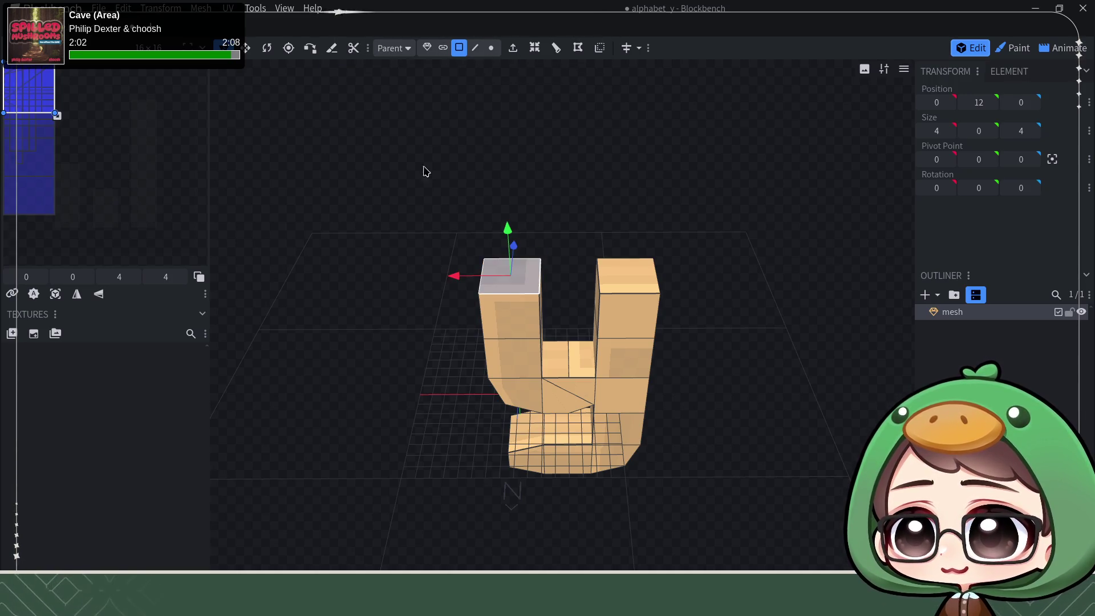
left_click(249, 48)
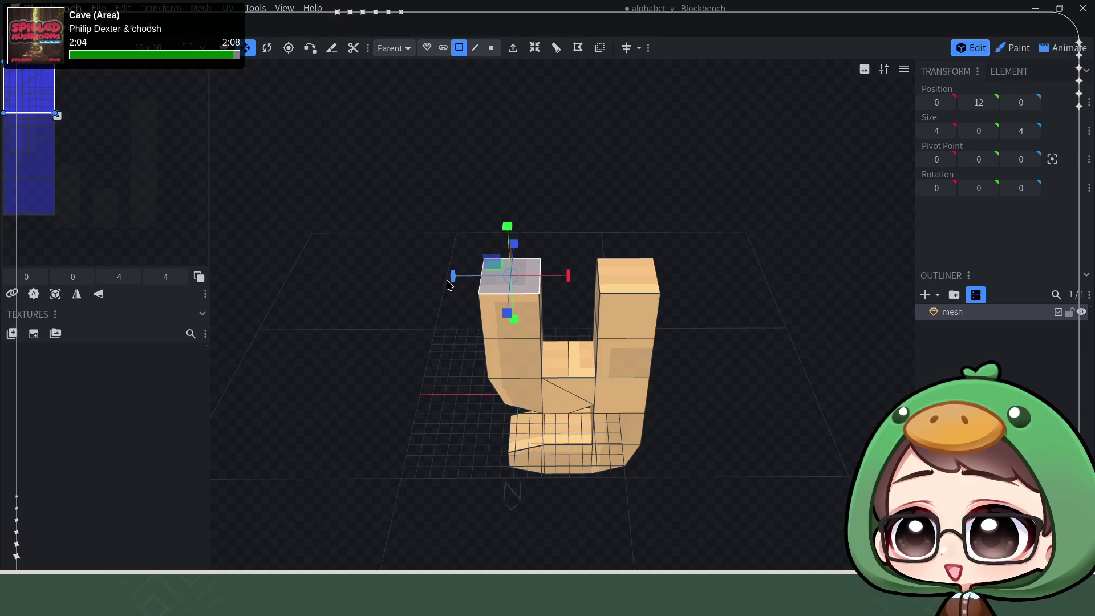
left_click_drag(453, 276, 459, 284)
mouse_move(605, 294)
left_mouse_down()
mouse_move(770, 259)
mouse_move(790, 262)
mouse_move(795, 278)
left_mouse_up()
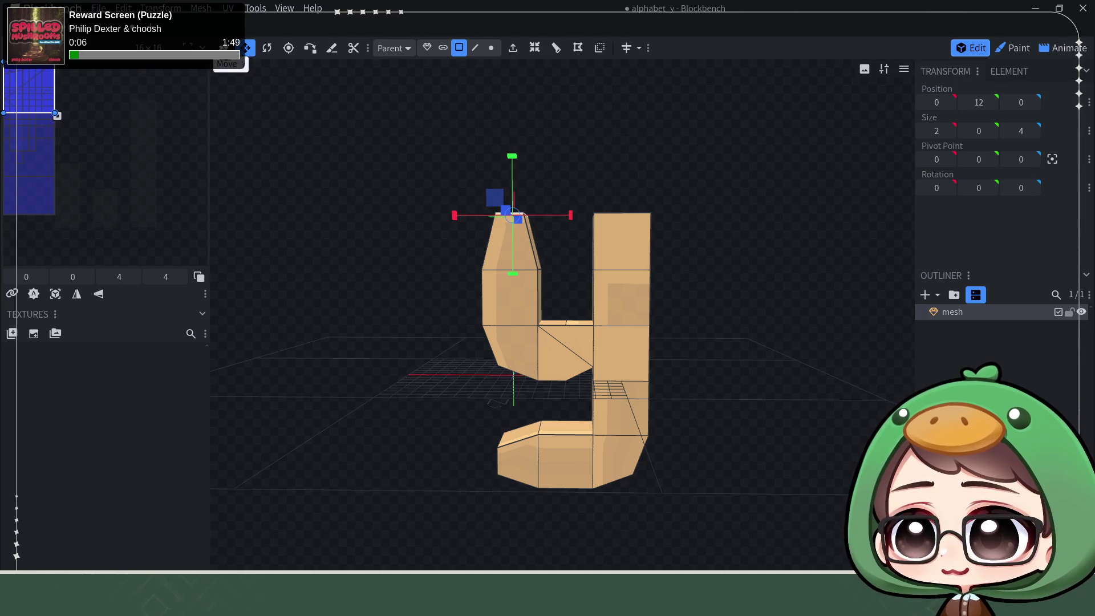
left_click_drag(513, 160, 513, 174)
- Narrow the right arm's top face to width 2, lower it by one, and save as alphabet_y
mouse_move(601, 179)
left_mouse_down()
mouse_move(635, 177)
mouse_move(627, 174)
left_mouse_up()
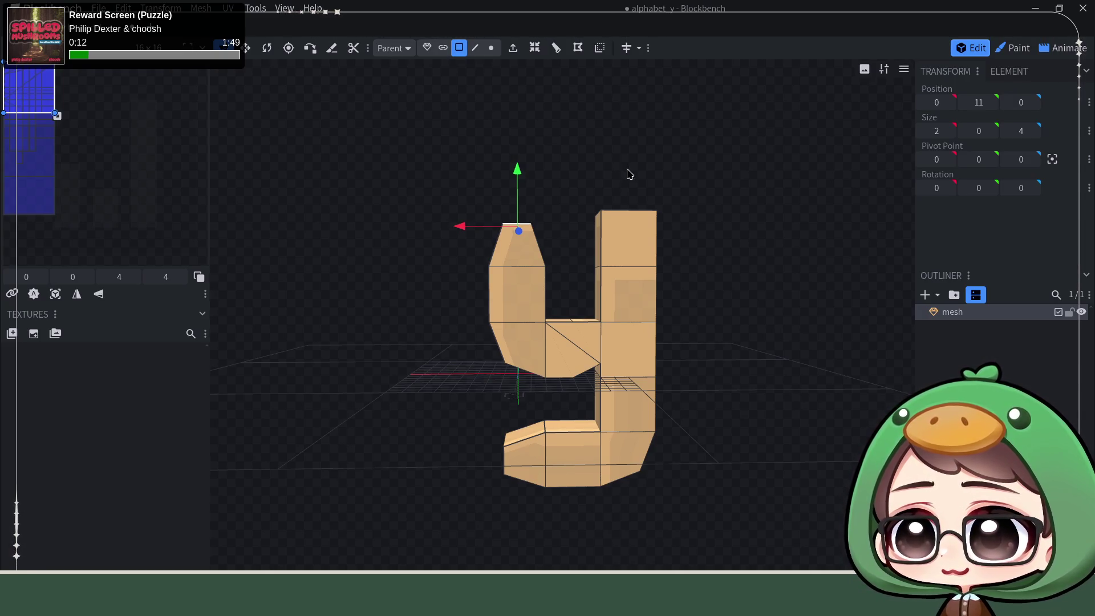
left_click_drag(667, 201, 649, 260)
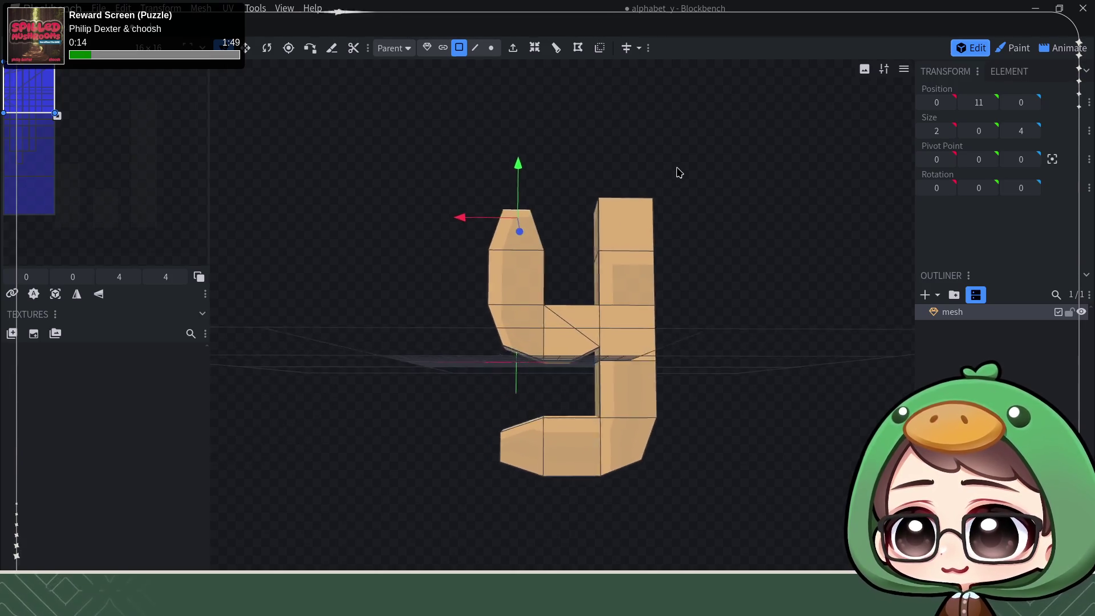
left_click(649, 260)
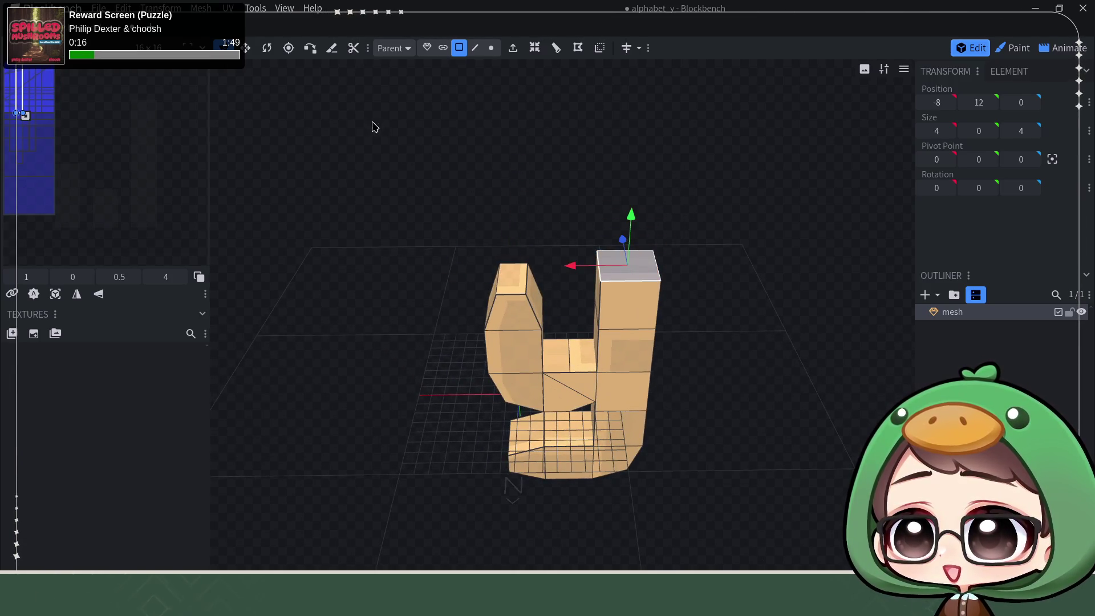
left_click(248, 47)
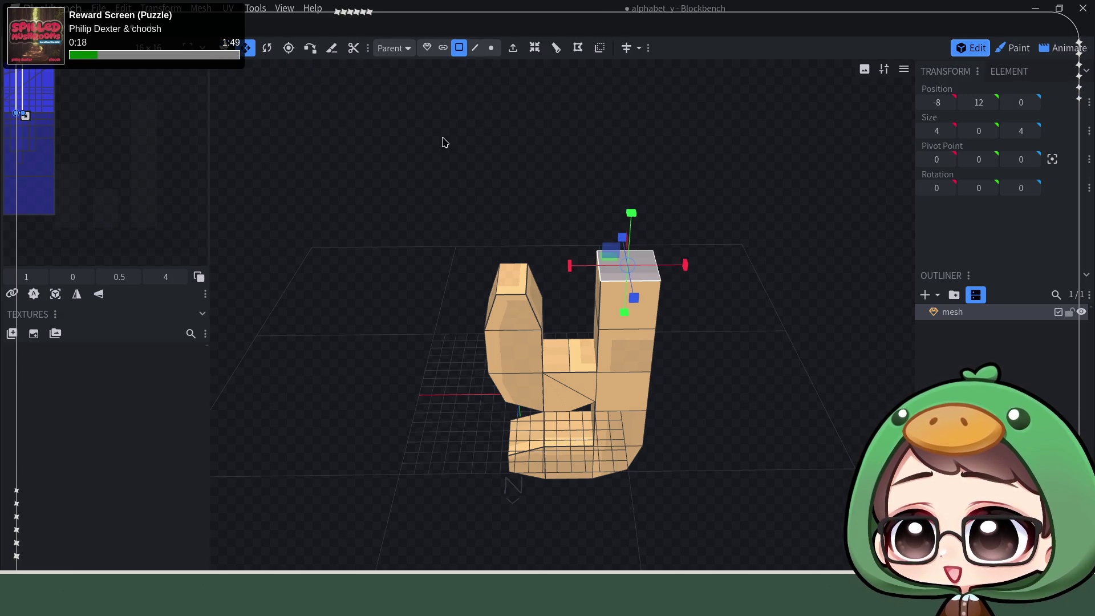
left_click_drag(563, 266, 588, 269)
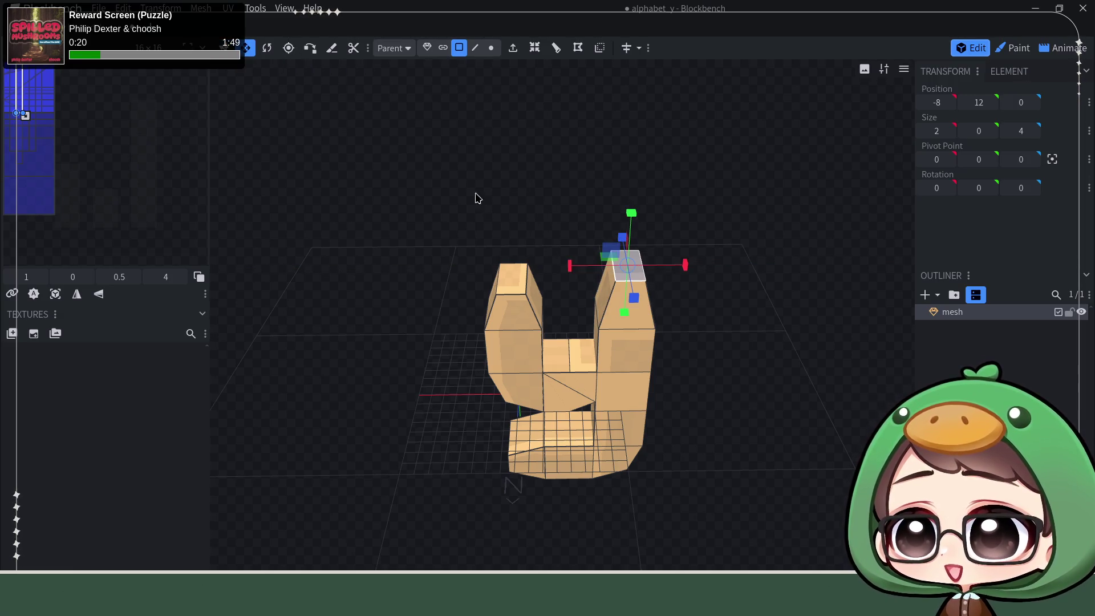
left_click(228, 47)
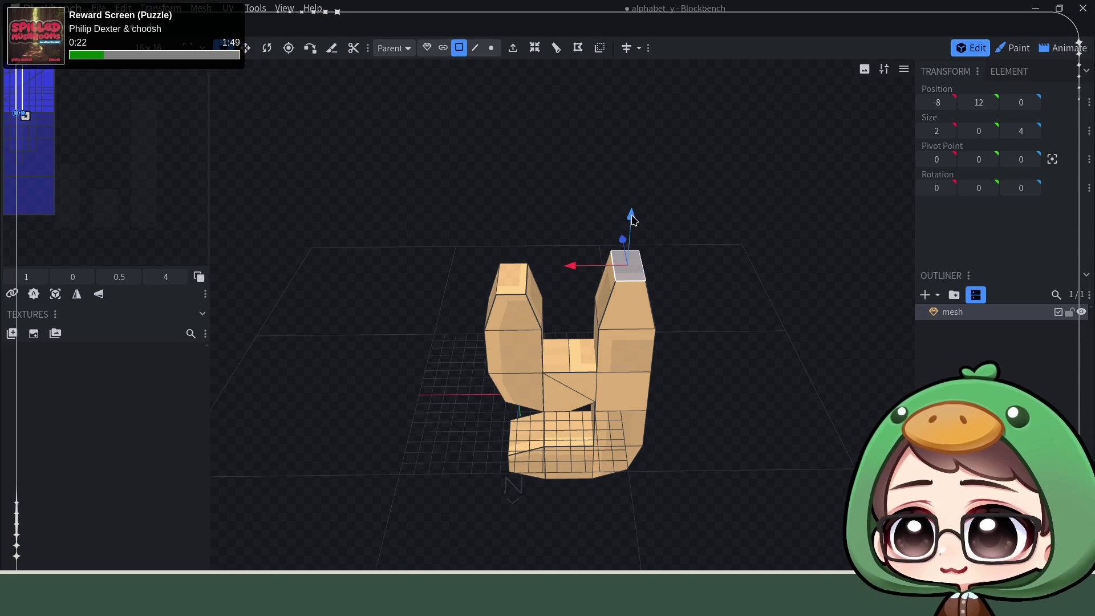
left_click_drag(632, 219, 627, 245)
left_click_drag(765, 354, 767, 295)
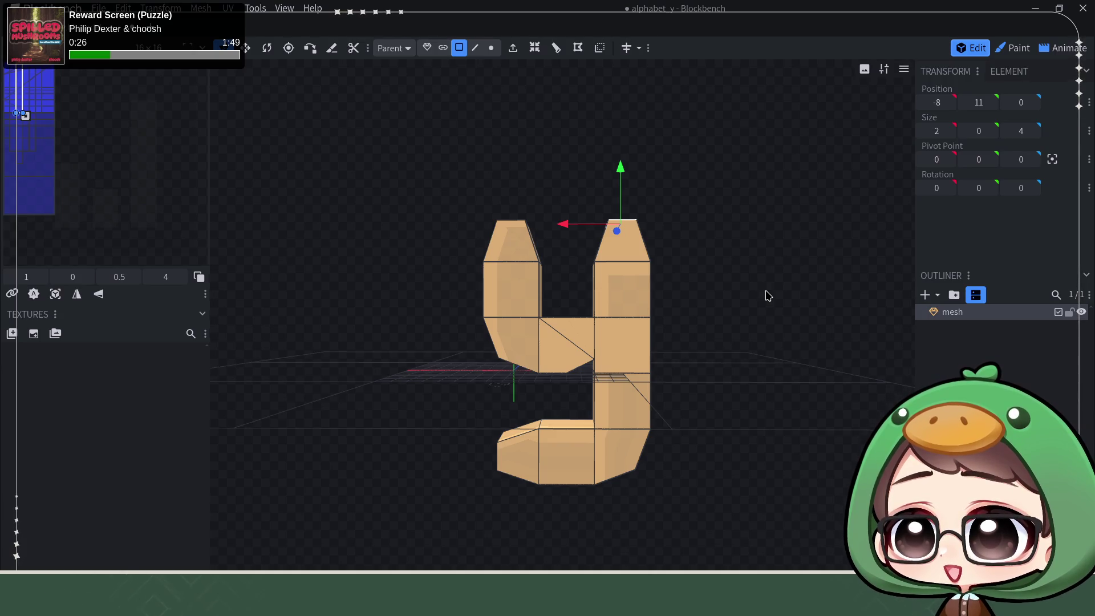
key("ctrl+s")
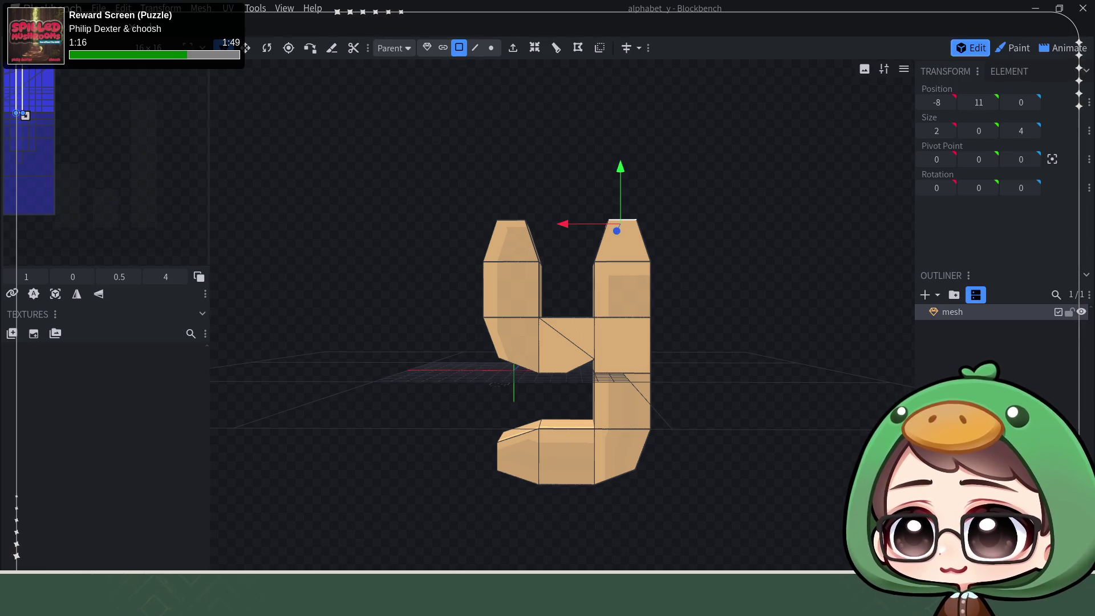
mouse_move(750, 349)
left_mouse_down()
mouse_move(723, 360)
mouse_move(742, 418)
mouse_move(761, 333)
mouse_move(741, 385)
left_mouse_up()
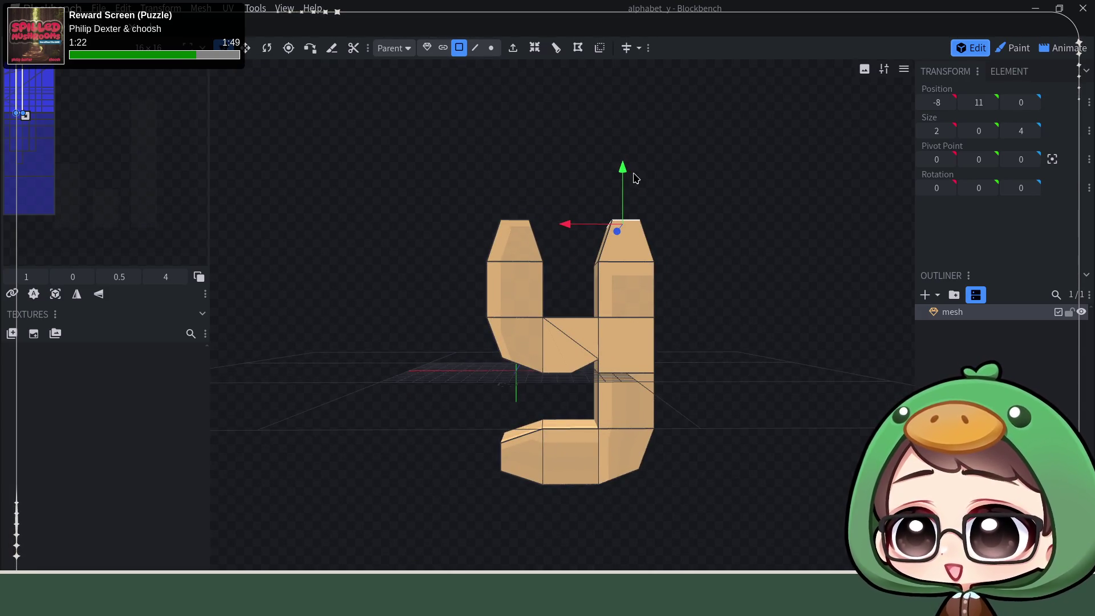
left_click_drag(736, 190, 762, 180)
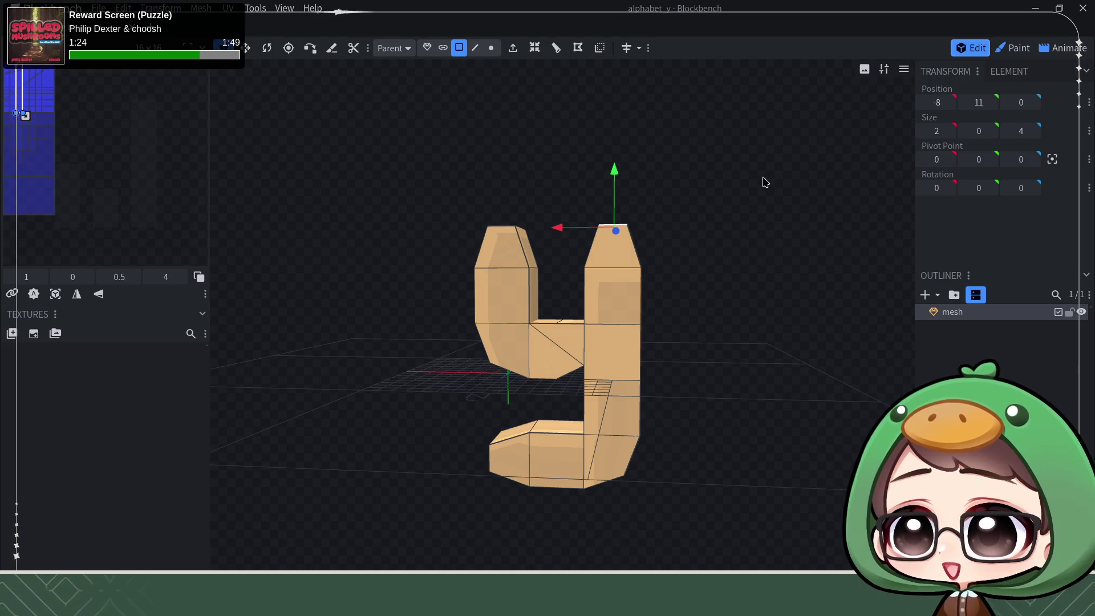
key("ctrl+s")
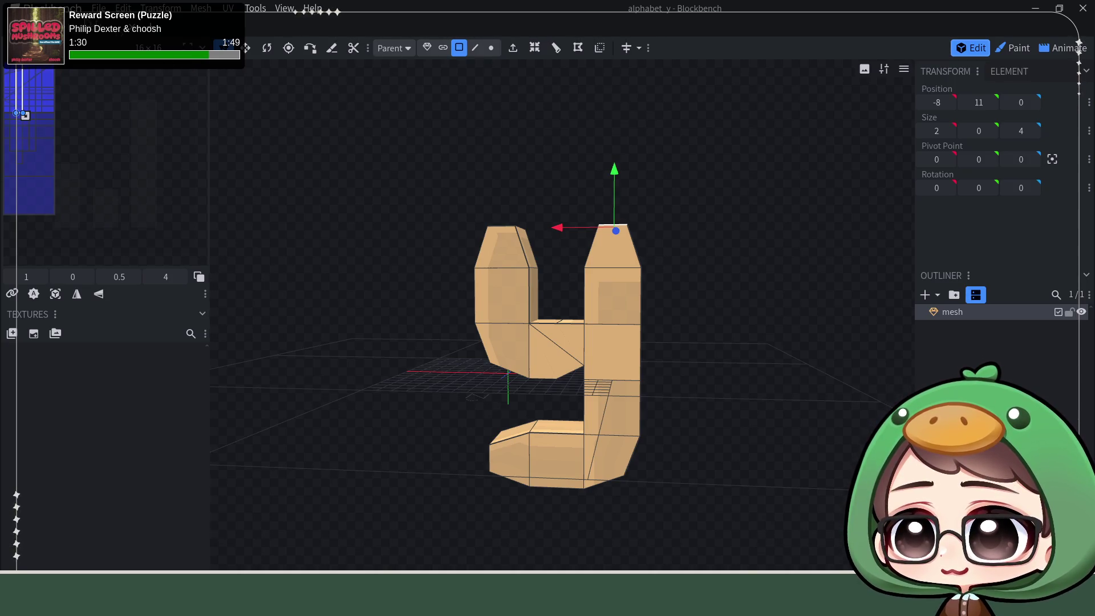
left_click(98, 8)
mouse_move(115, 43)
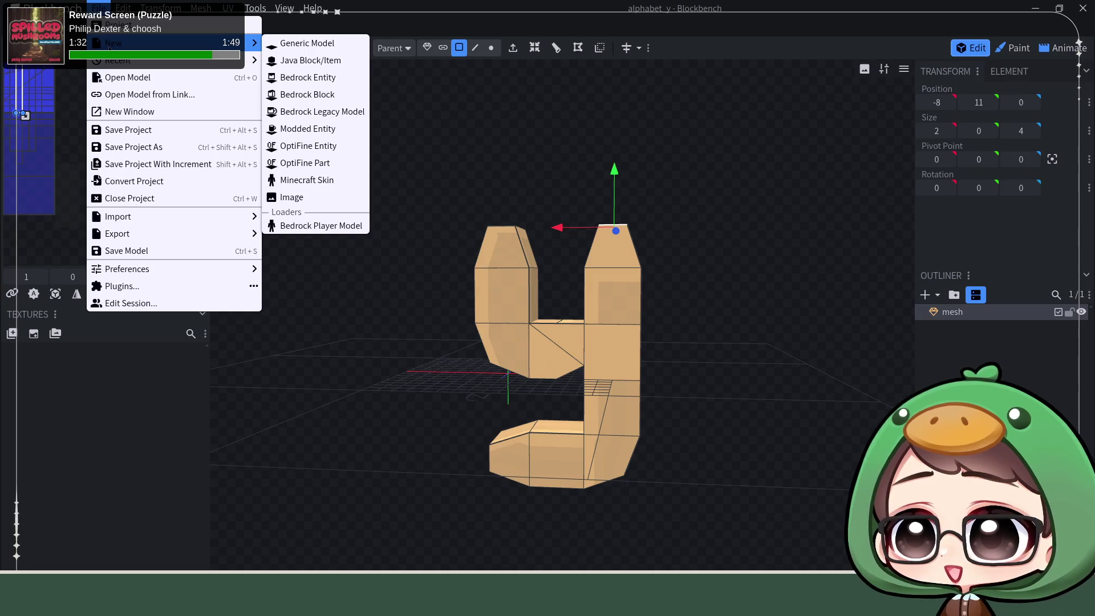
- Open the alphabet_a.bbmodel file of the lowercase a in a new tab
left_click(127, 77)
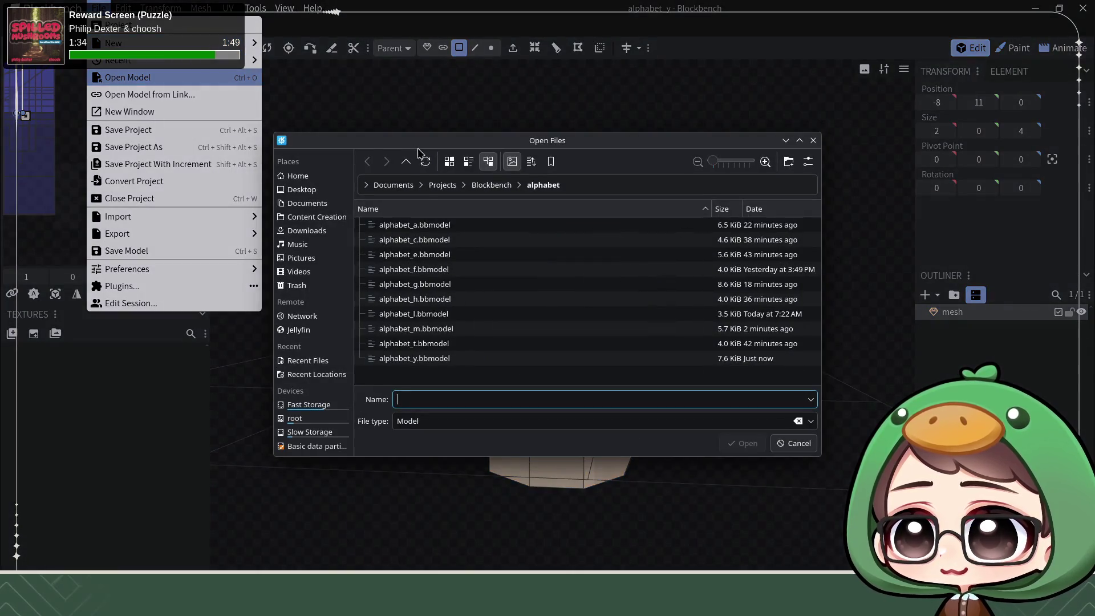
left_click(419, 224)
left_click(743, 443)
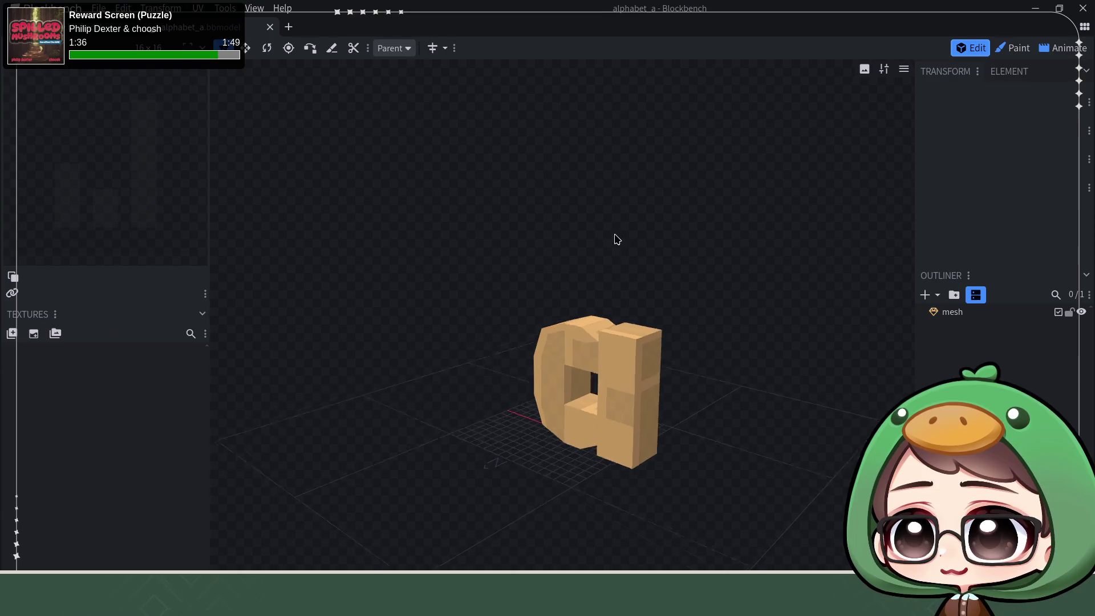
mouse_move(614, 239)
left_mouse_down()
mouse_move(667, 220)
mouse_move(653, 286)
left_mouse_up()
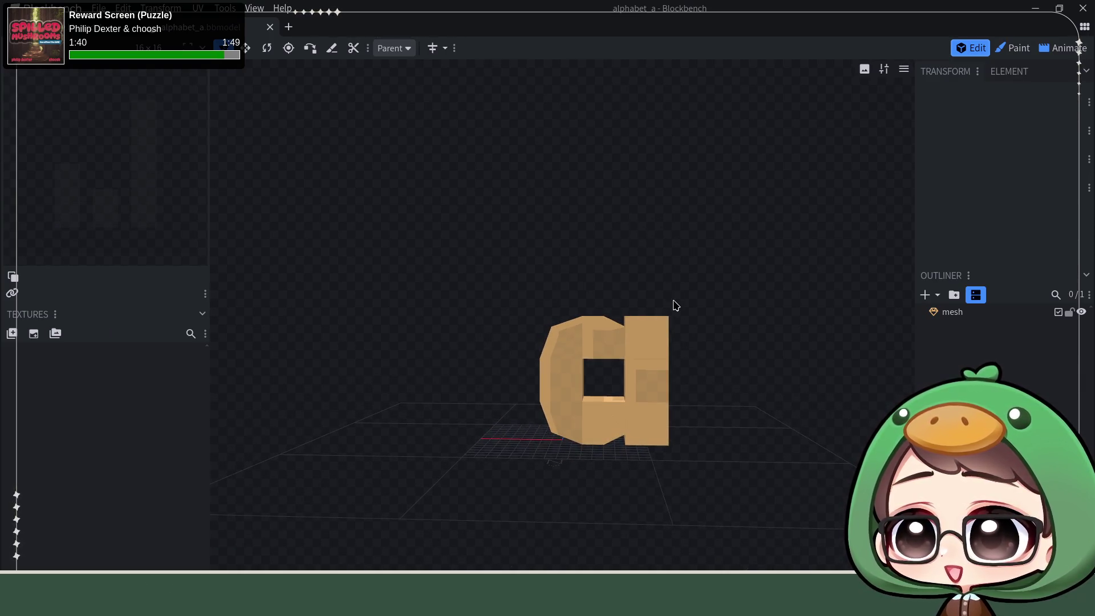
- Rotate the a mesh to Rotation Y -180 so its straight column sits on the left
left_click(653, 354)
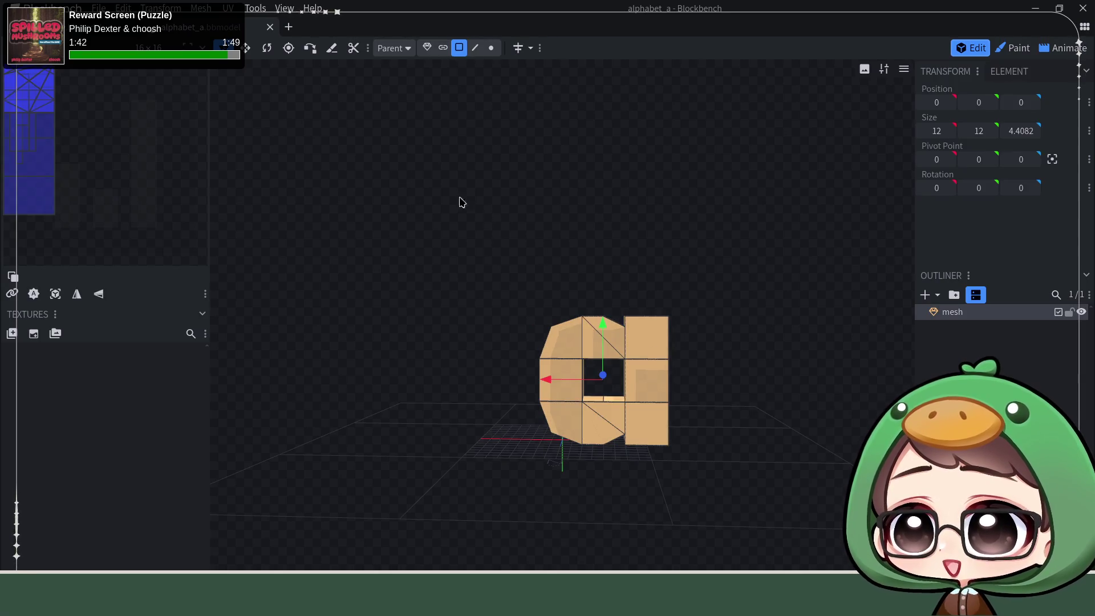
left_click(432, 47)
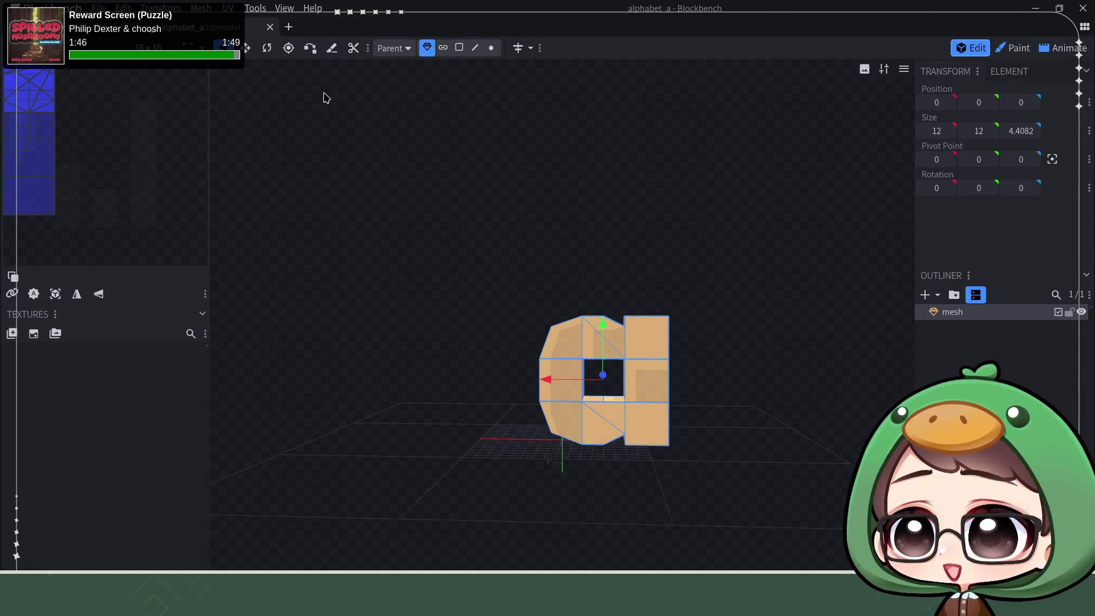
left_click(266, 49)
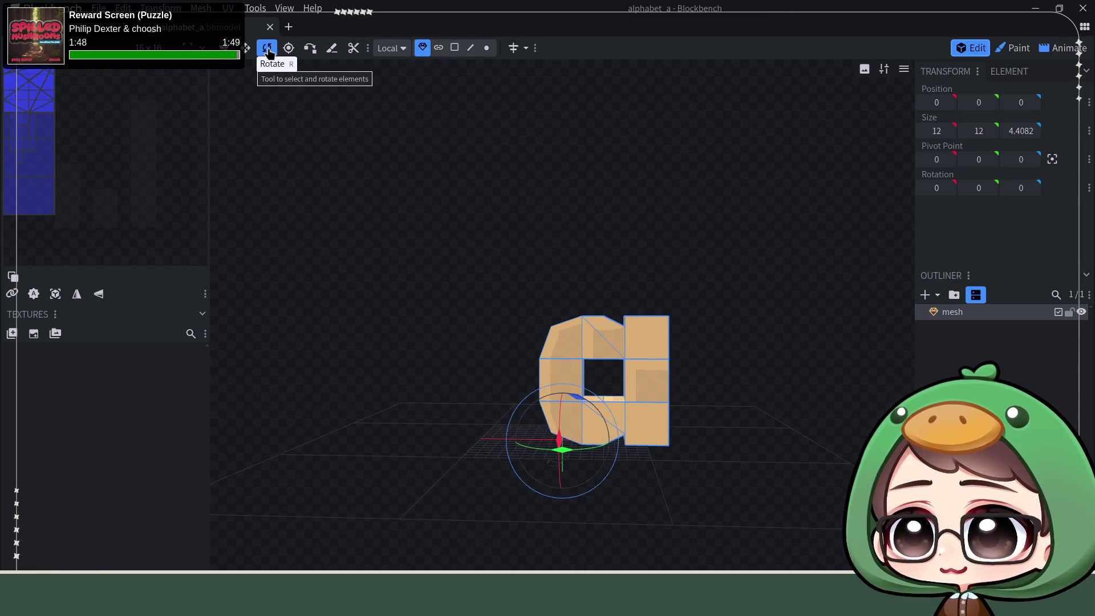
mouse_move(573, 461)
left_mouse_down()
mouse_move(389, 442)
mouse_move(257, 352)
left_mouse_up()
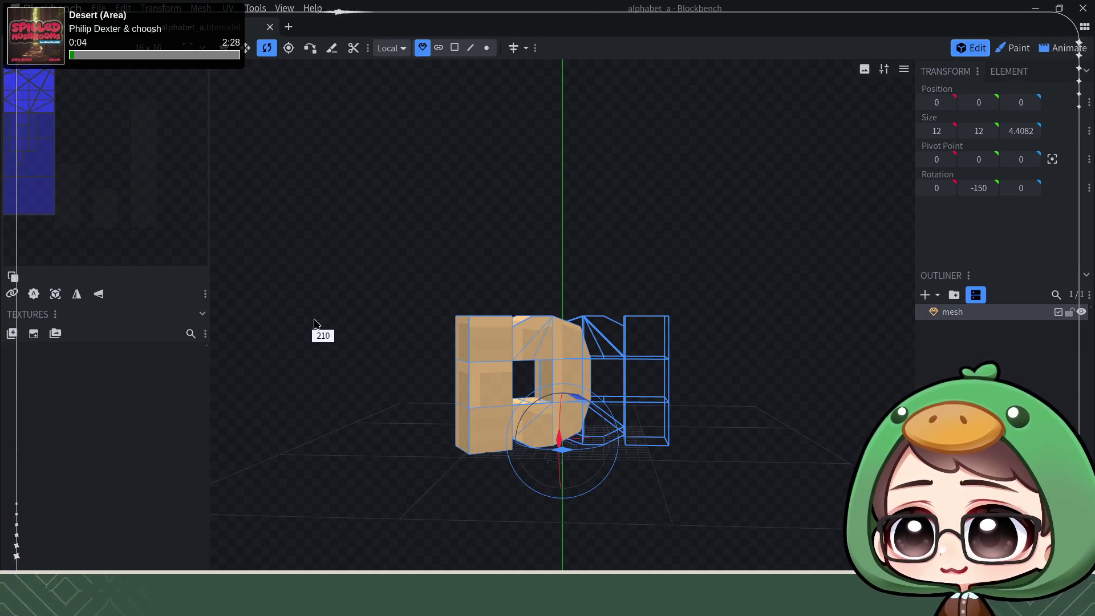
mouse_move(257, 353)
left_mouse_down()
mouse_move(707, 428)
mouse_move(721, 325)
mouse_move(694, 511)
left_mouse_up()
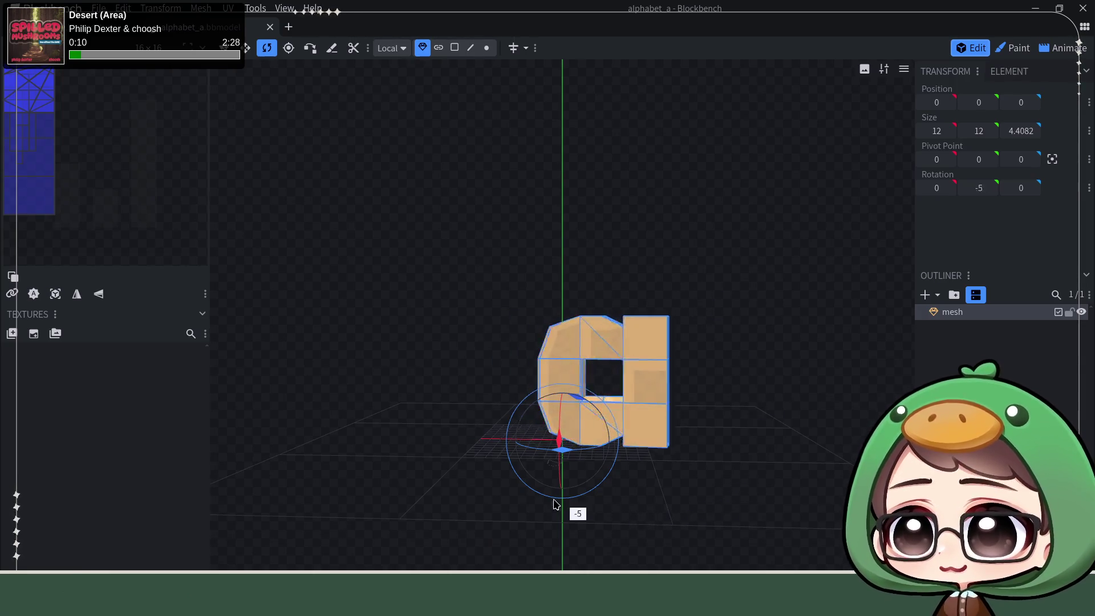
mouse_move(693, 511)
left_mouse_down()
mouse_move(454, 464)
mouse_move(483, 399)
left_mouse_up()
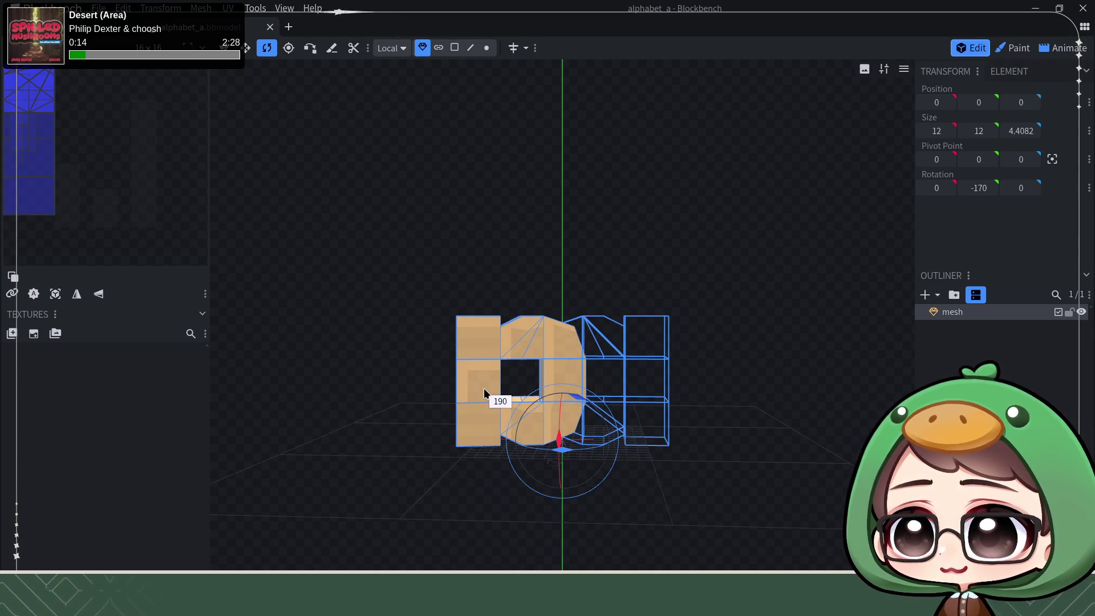
mouse_move(483, 400)
left_mouse_down()
mouse_move(492, 370)
mouse_move(527, 381)
left_mouse_up()
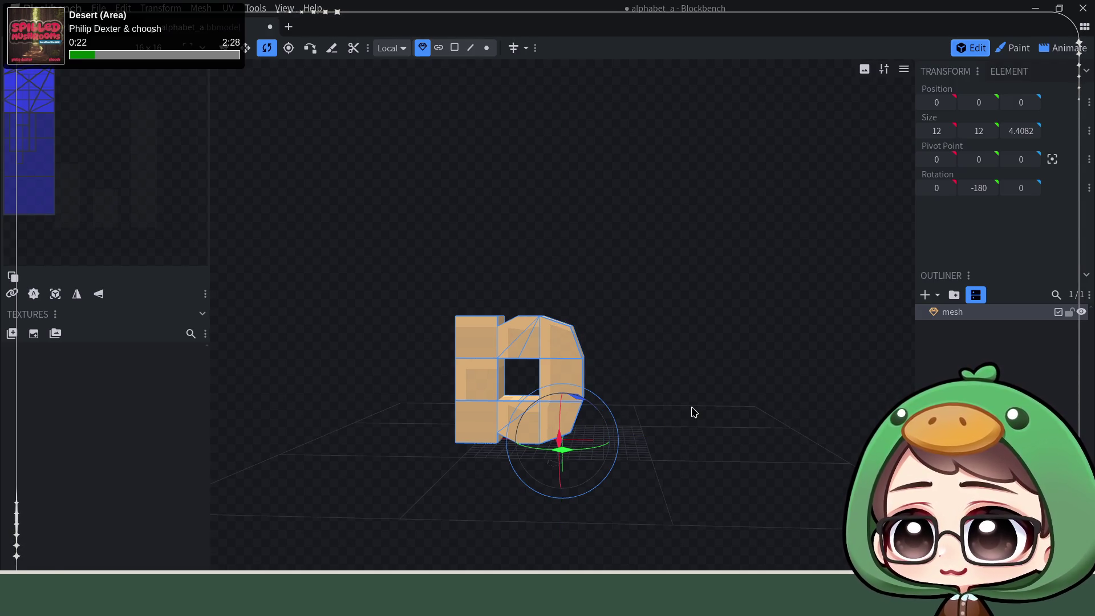
right_click_drag(562, 203, 673, 293)
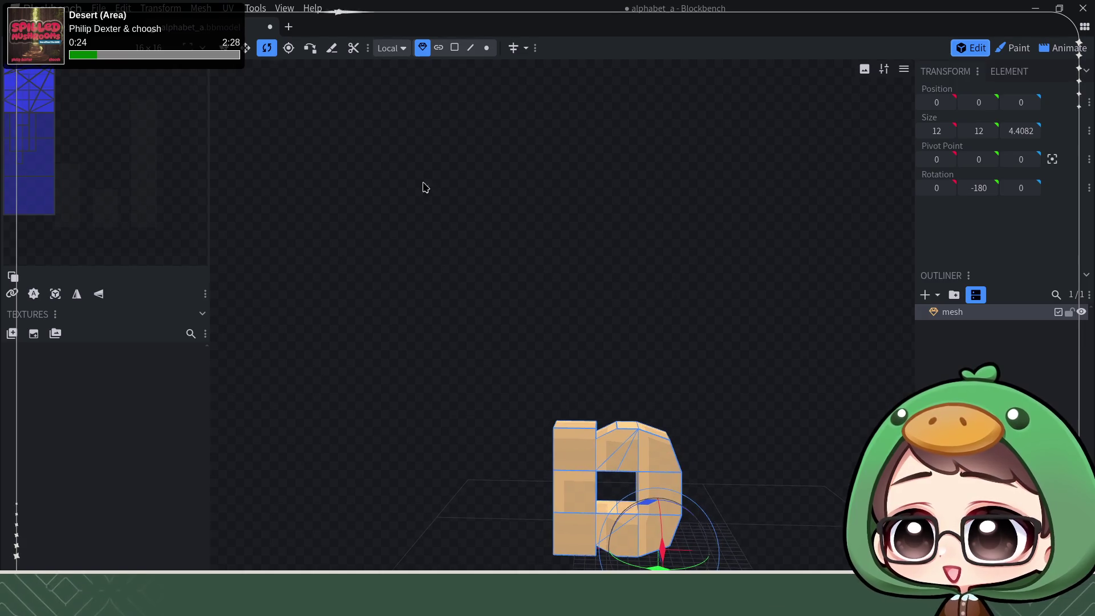
left_click(453, 47)
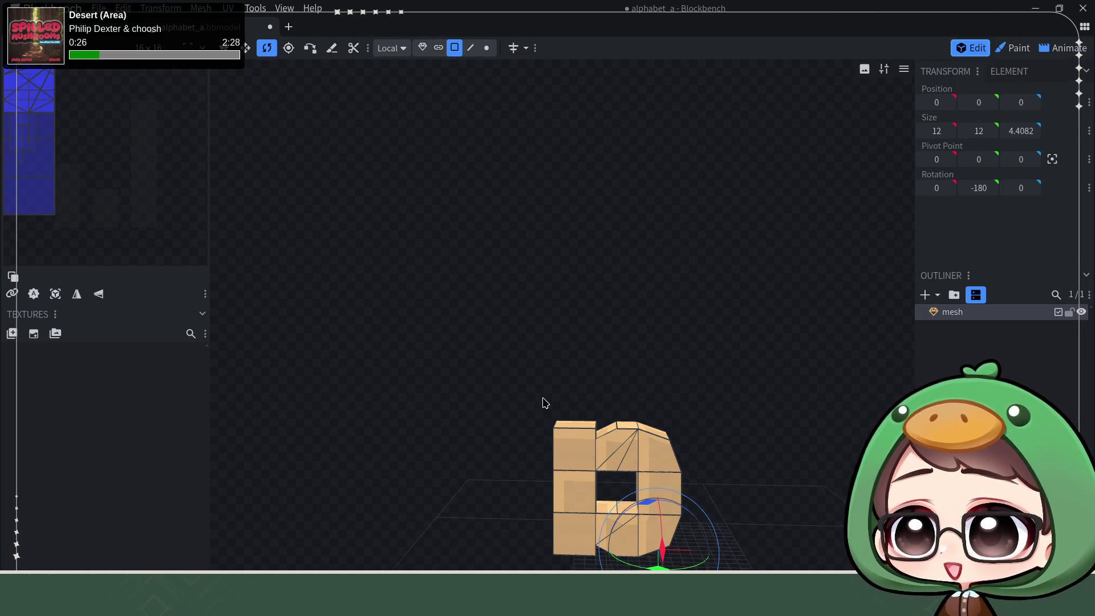
- Extrude the left column's top face up to Y 16, turning the a into a lowercase b
left_click(569, 432)
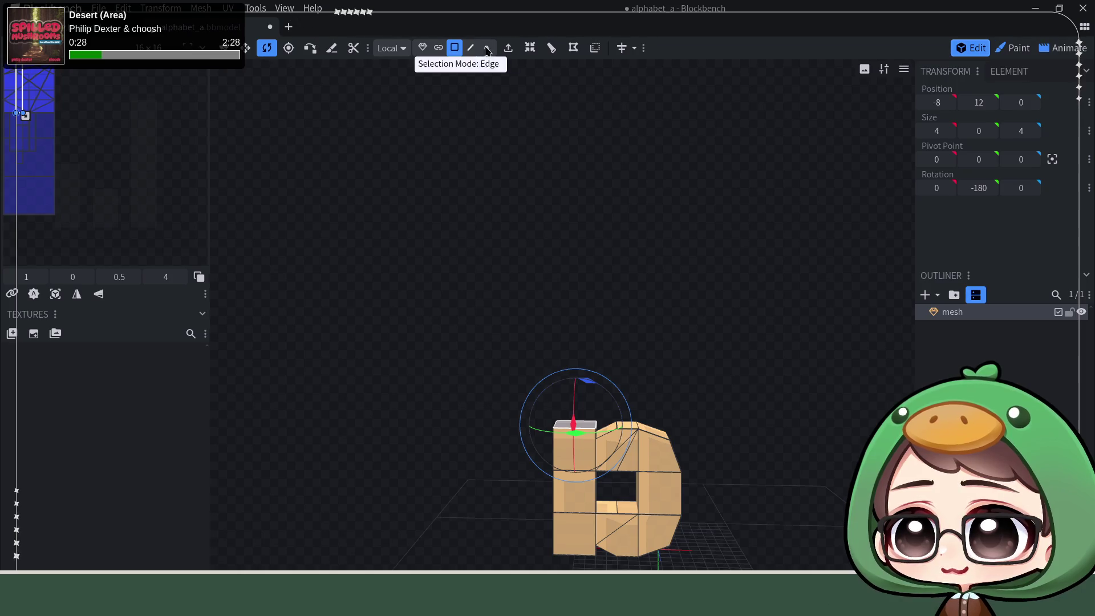
left_click(507, 49)
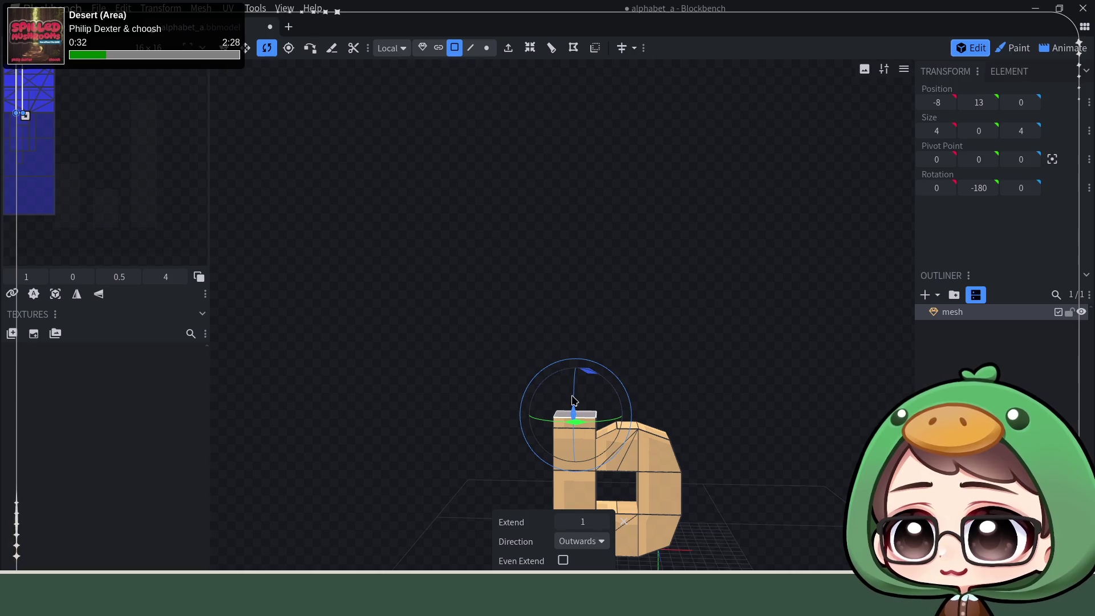
key("v")
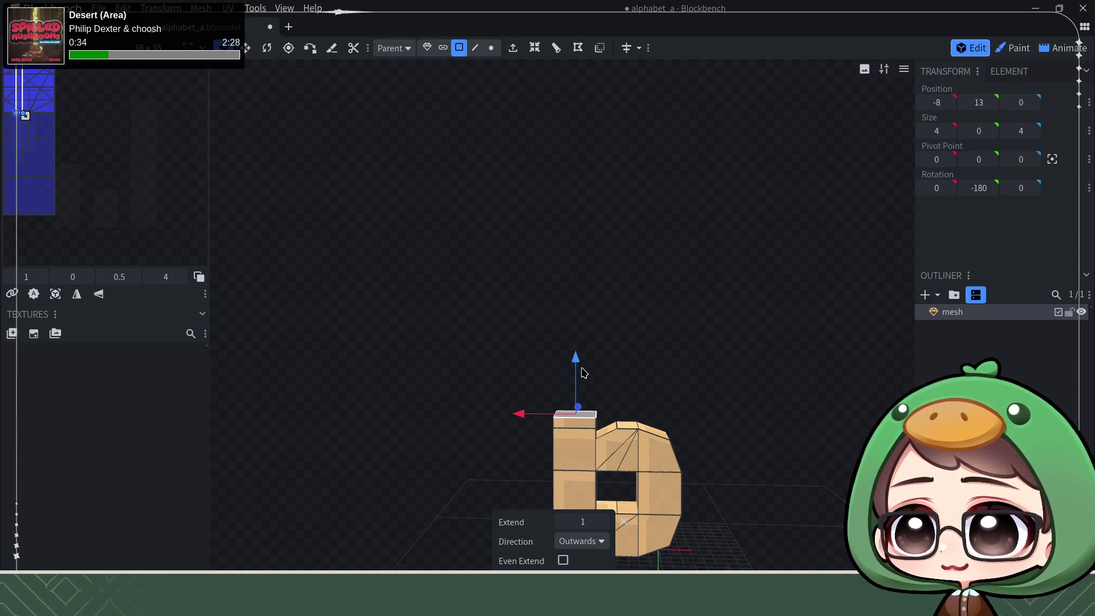
left_click_drag(582, 371, 586, 343)
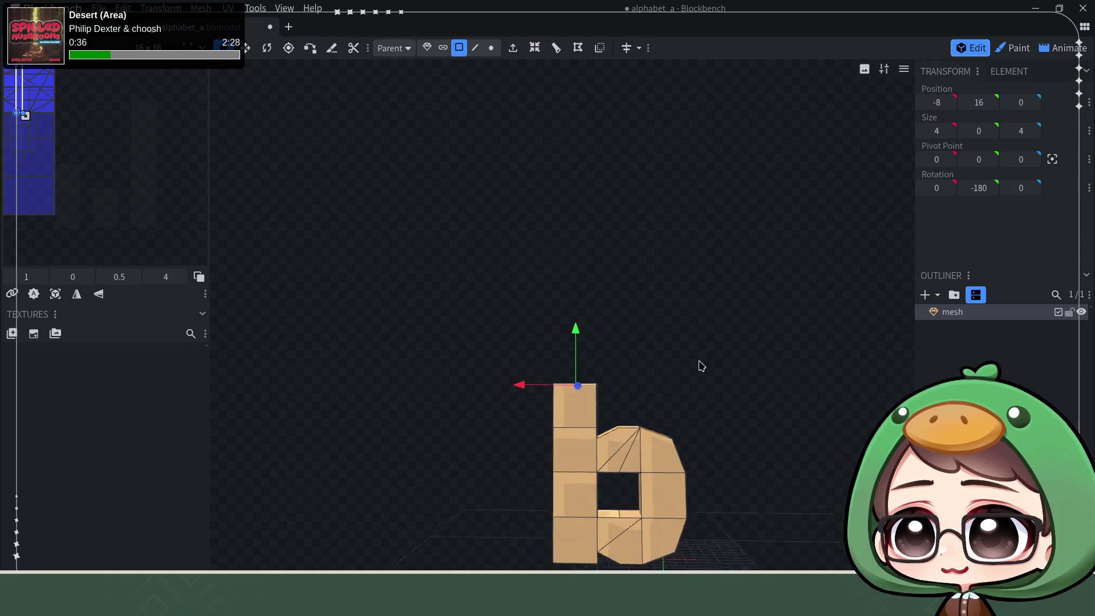
mouse_move(699, 366)
left_mouse_down()
mouse_move(705, 392)
mouse_move(616, 260)
mouse_move(628, 274)
left_mouse_up()
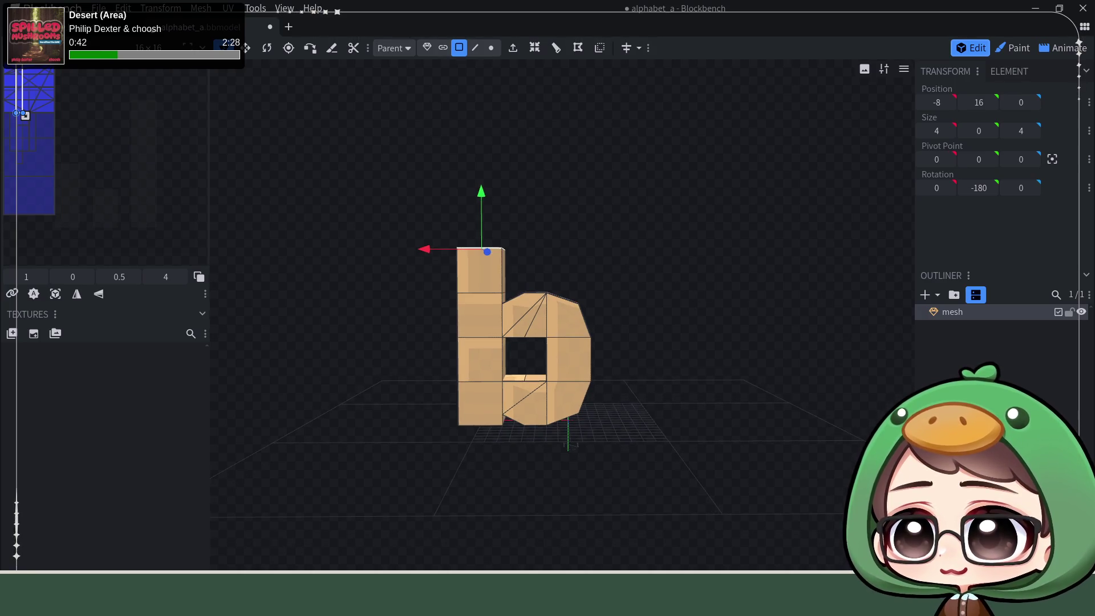
left_click(747, 367)
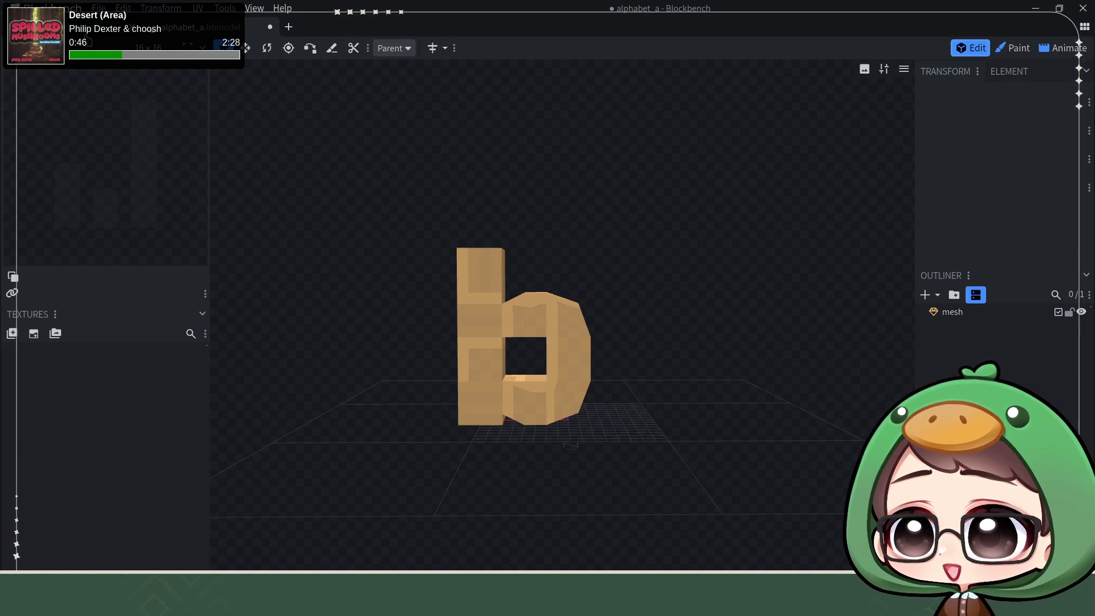
left_click(124, 8)
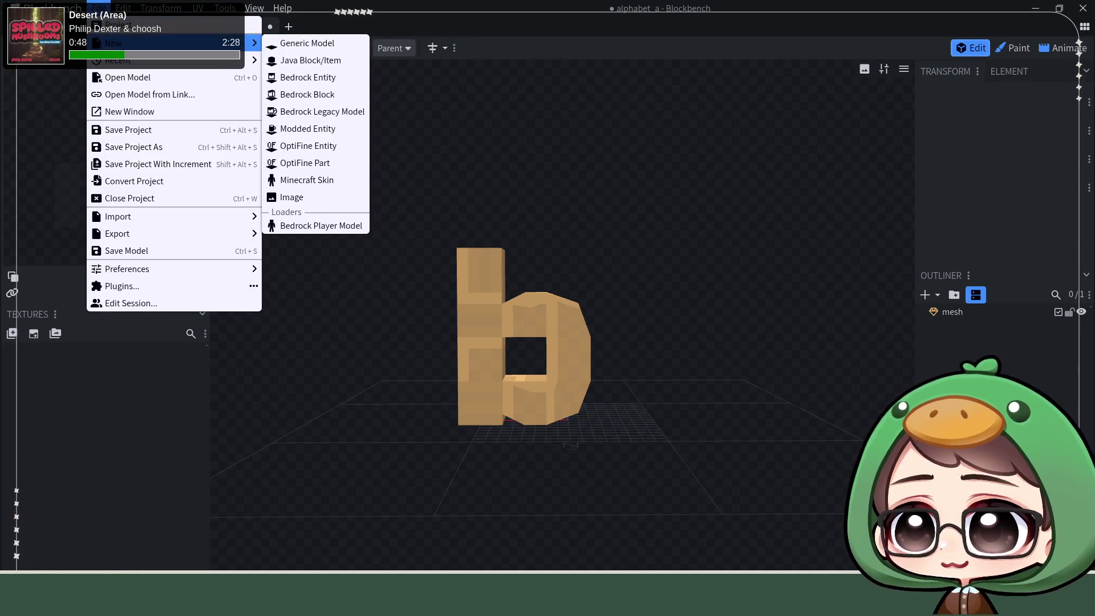
- Save the project as a new file named alphabet_b, replacing the trailing 'a' with 'b'
left_click(163, 148)
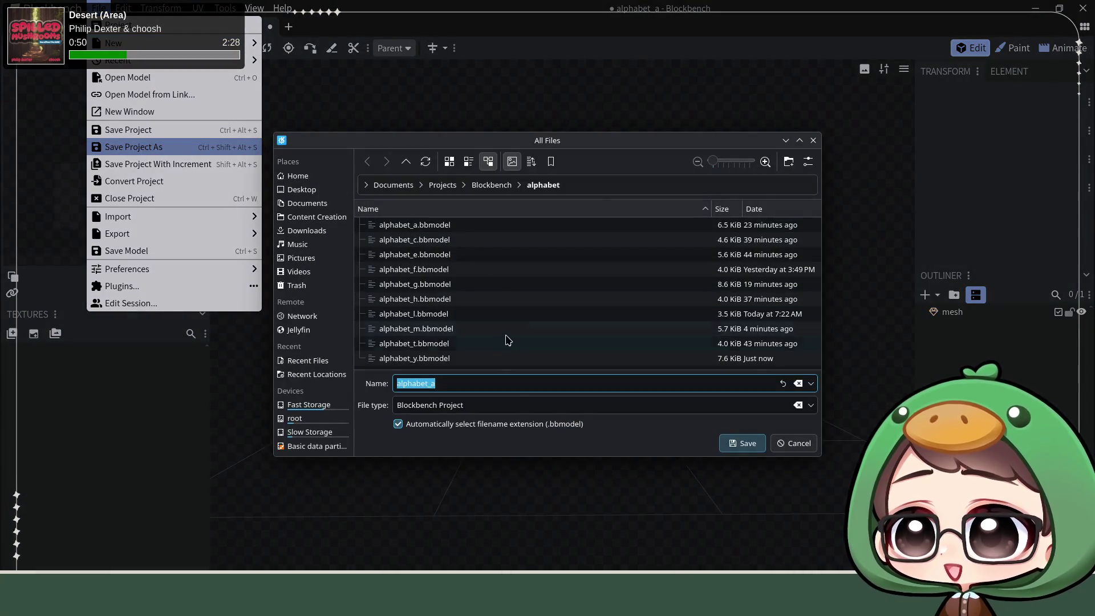
left_click(506, 383)
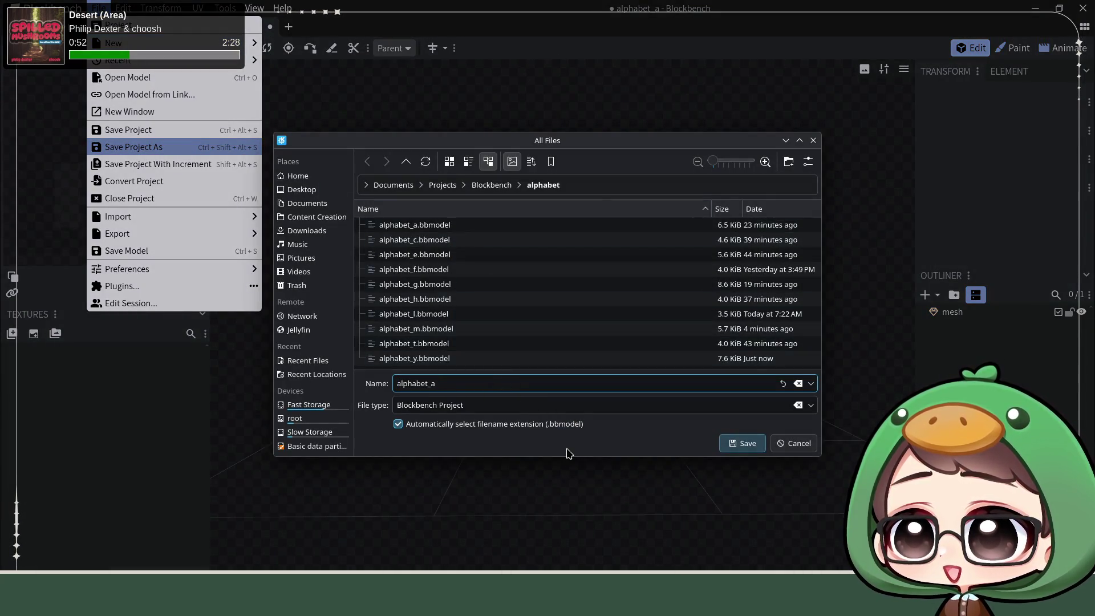
key("BackSpace")
type("b")
key("Return")
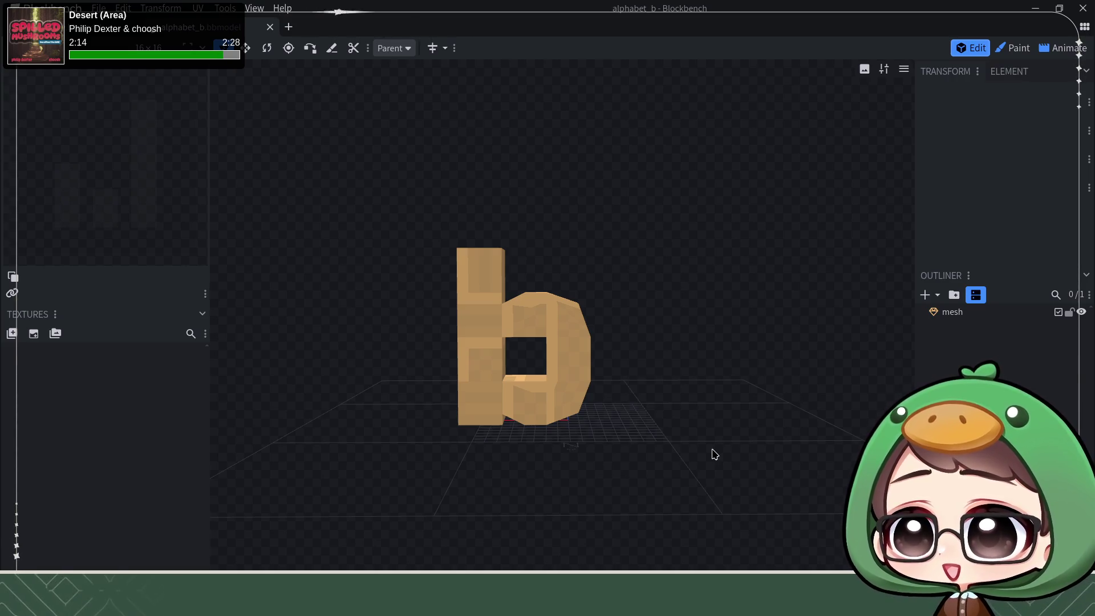
- Return to the alphabet_y project, orbit around the y model, then bring the Twitch dashboard forward
key("ctrl+Tab")
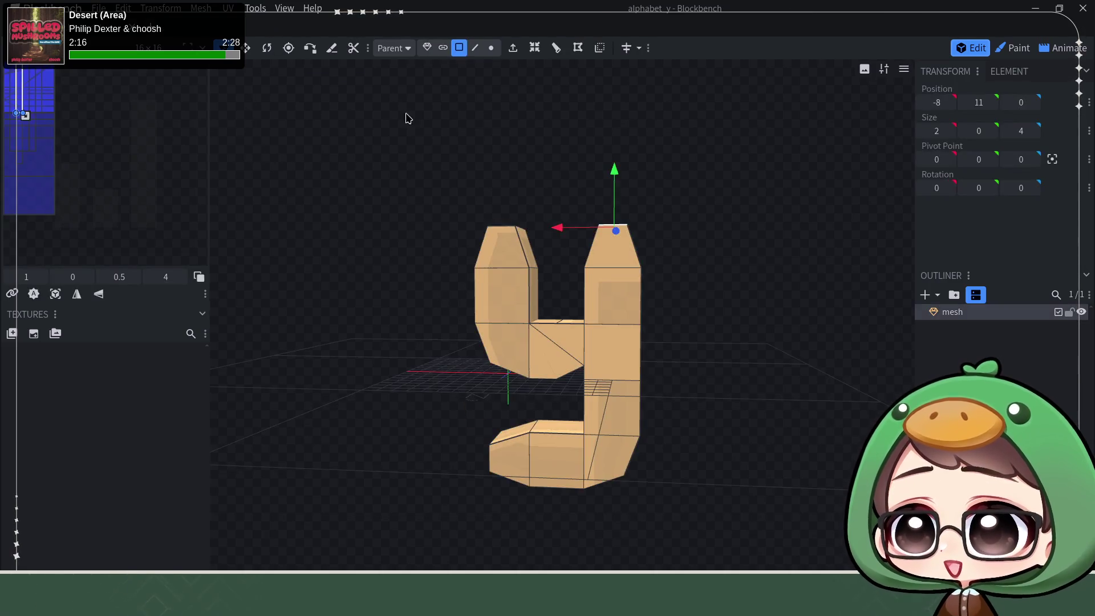
scroll(348, 181, "up", 1)
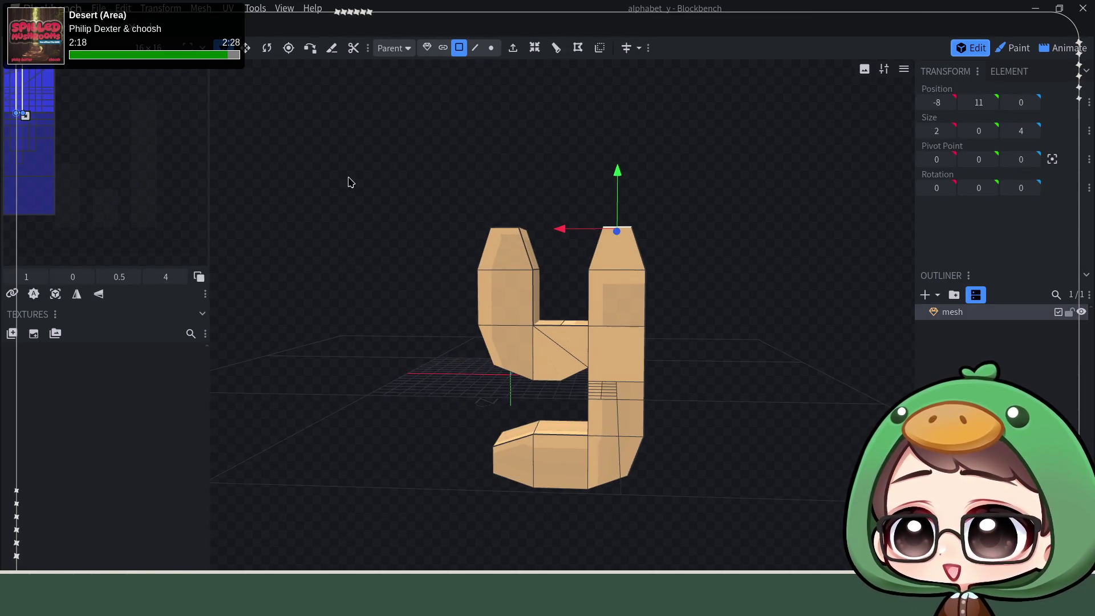
left_click_drag(316, 175, 334, 200)
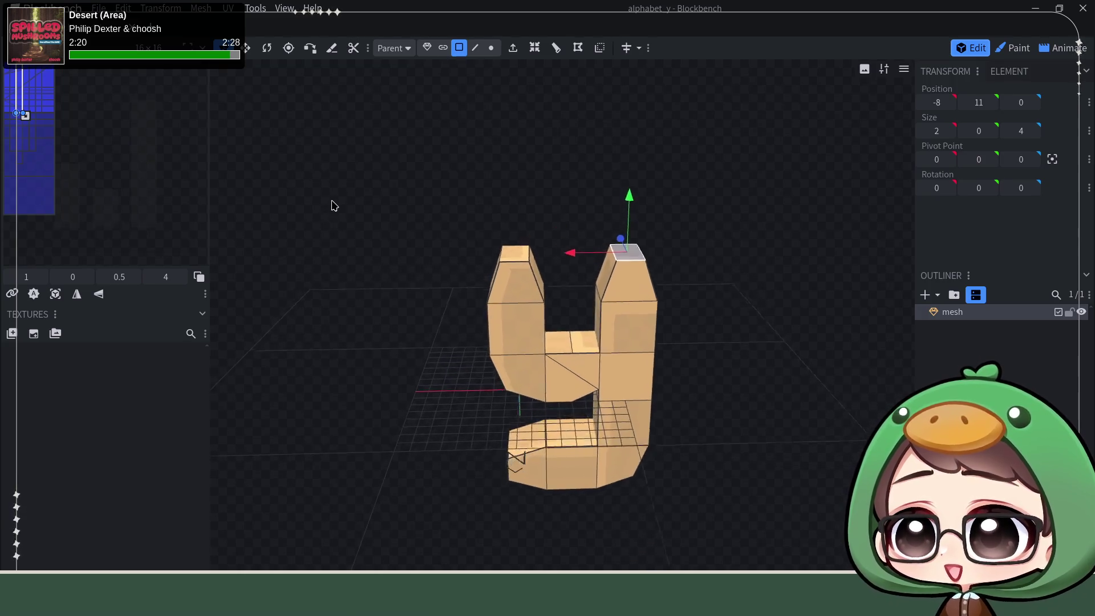
mouse_move(334, 201)
left_mouse_down()
mouse_move(320, 144)
mouse_move(407, 213)
left_mouse_up()
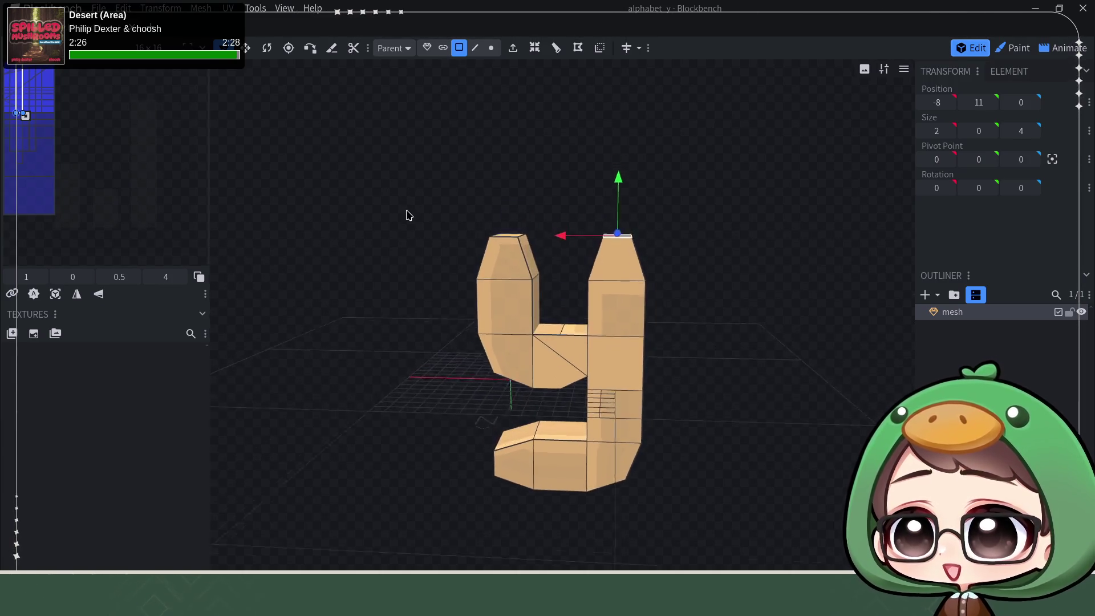
mouse_move(382, 247)
left_mouse_down()
mouse_move(401, 226)
mouse_move(408, 245)
mouse_move(384, 221)
mouse_move(377, 314)
mouse_move(387, 259)
left_mouse_up()
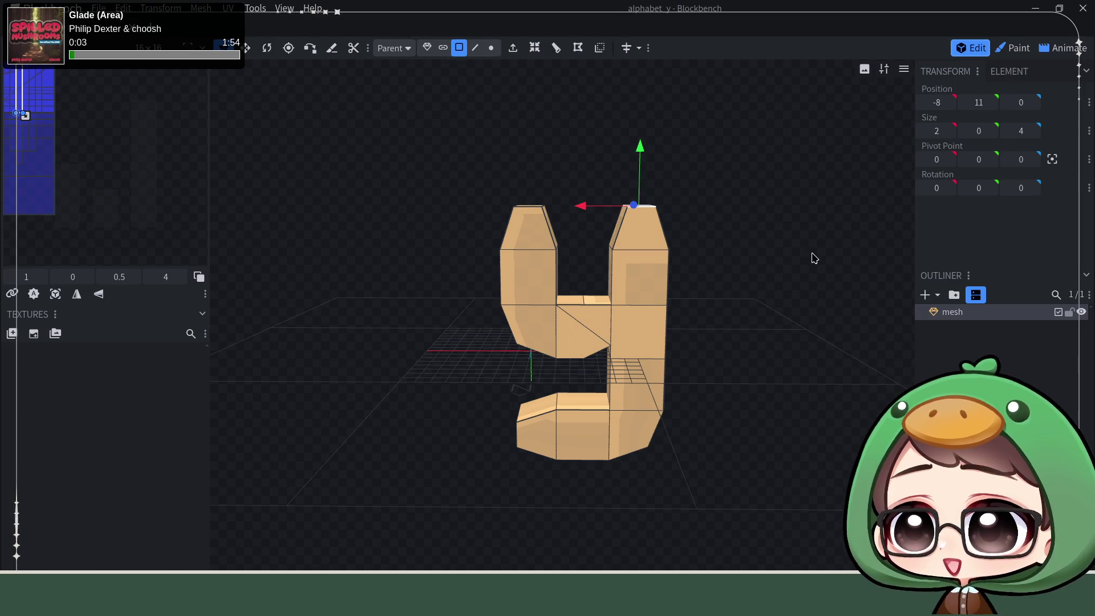
left_click_drag(816, 252, 819, 261)
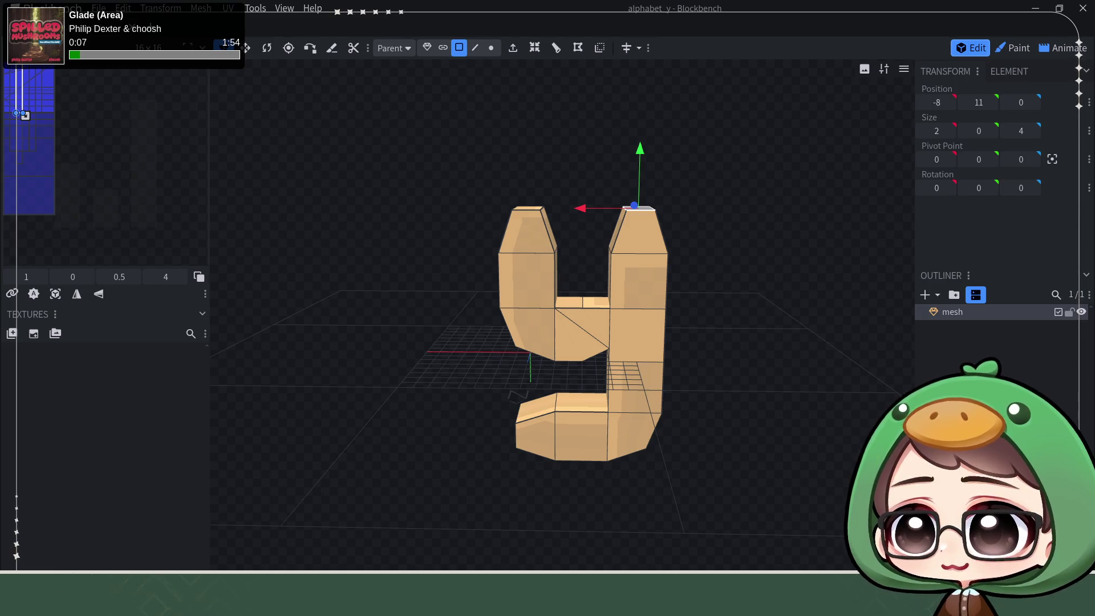
key("alt+Tab")
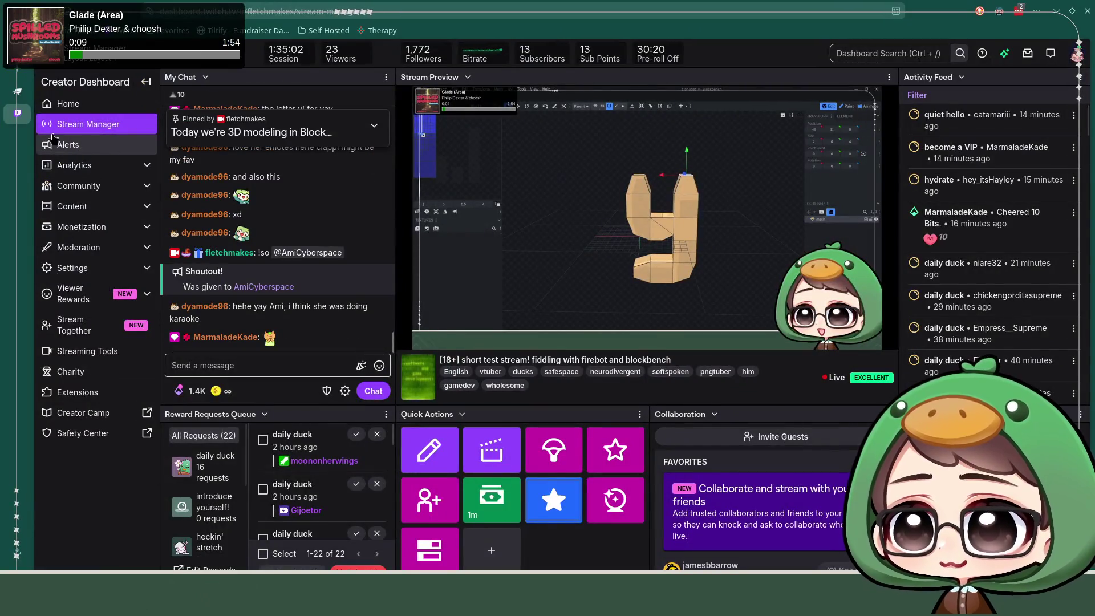
mouse_move(268, 337)
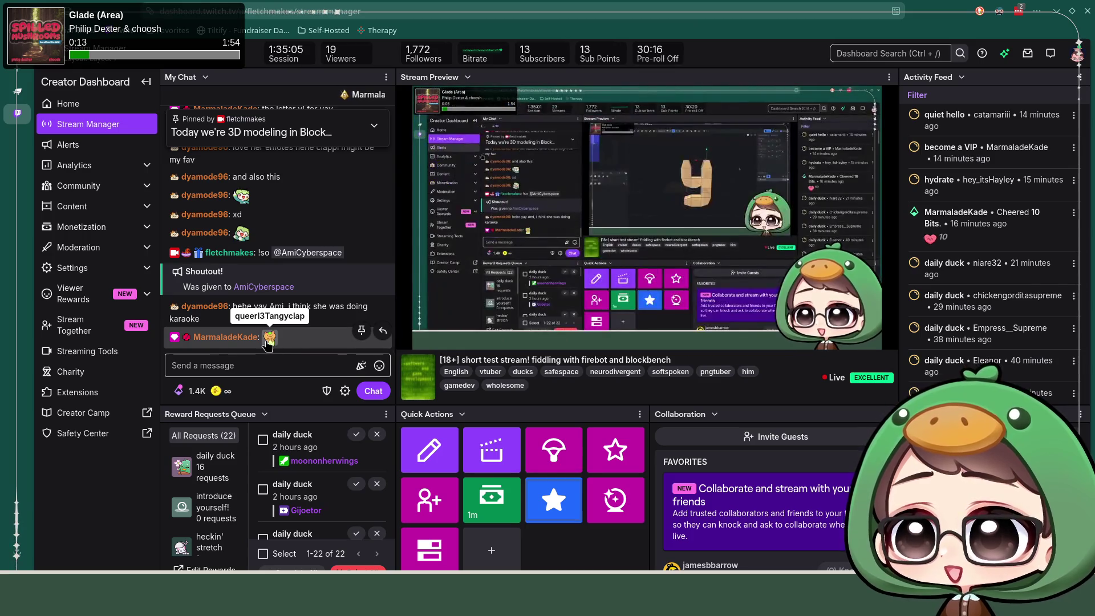
- View and close a chat emote's details card, then return to the Blockbench window
left_click(267, 338)
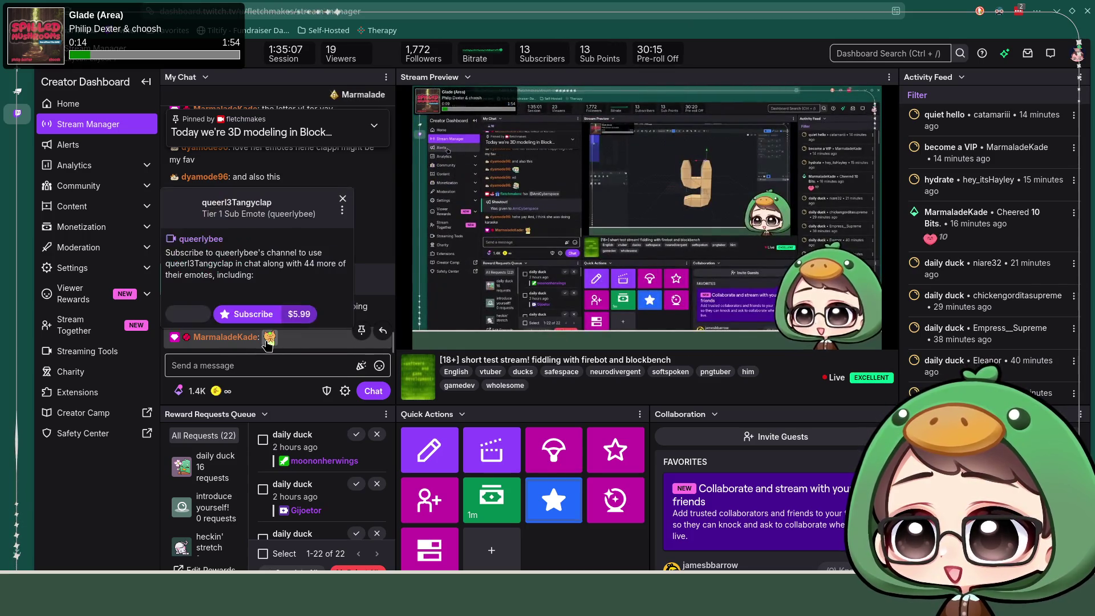
left_click(343, 195)
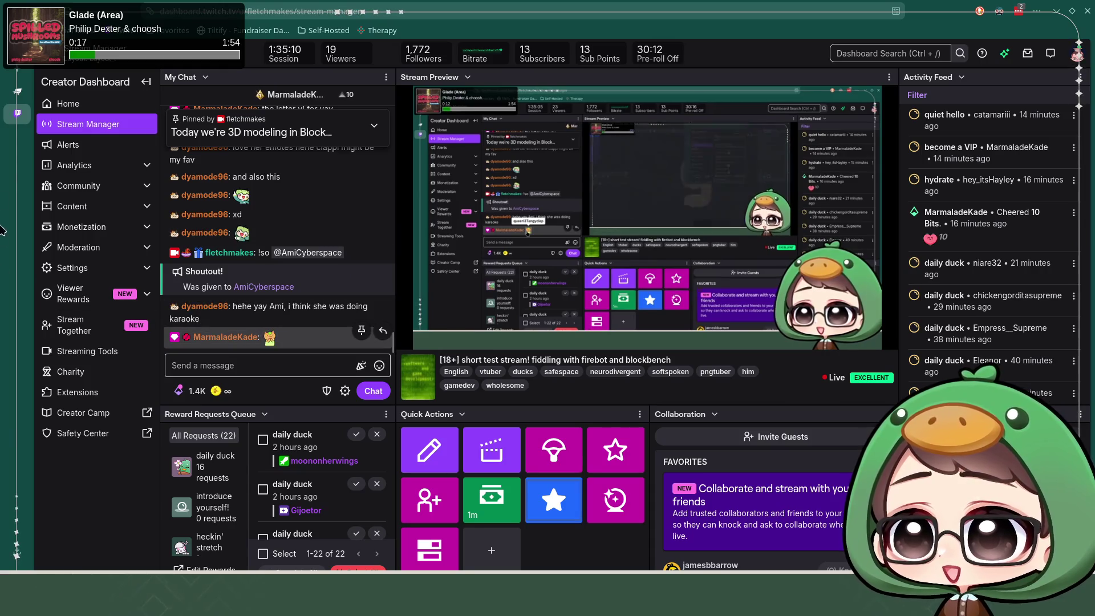
left_click(25, 115)
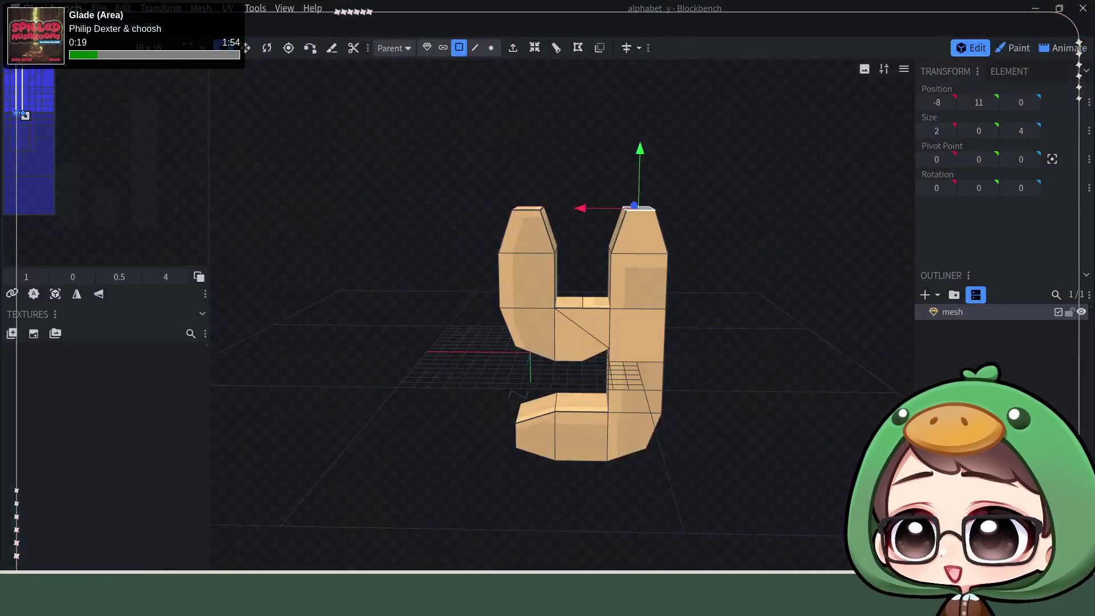